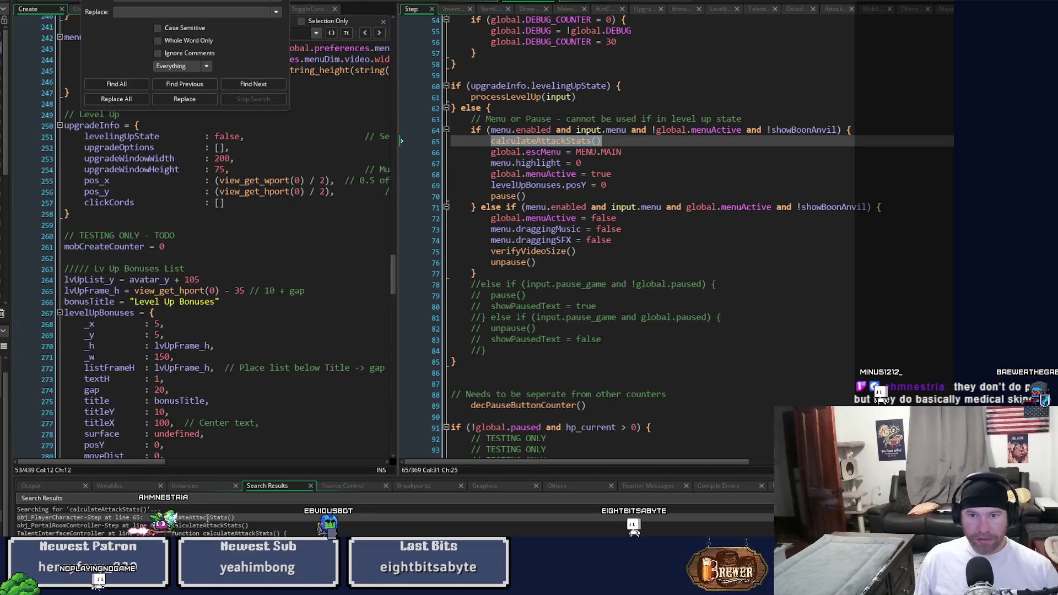
# - Follow the line 414 search result to calculateAttackStats' definition, then return to the Step event call
pyautogui.doubleClick(218, 525)
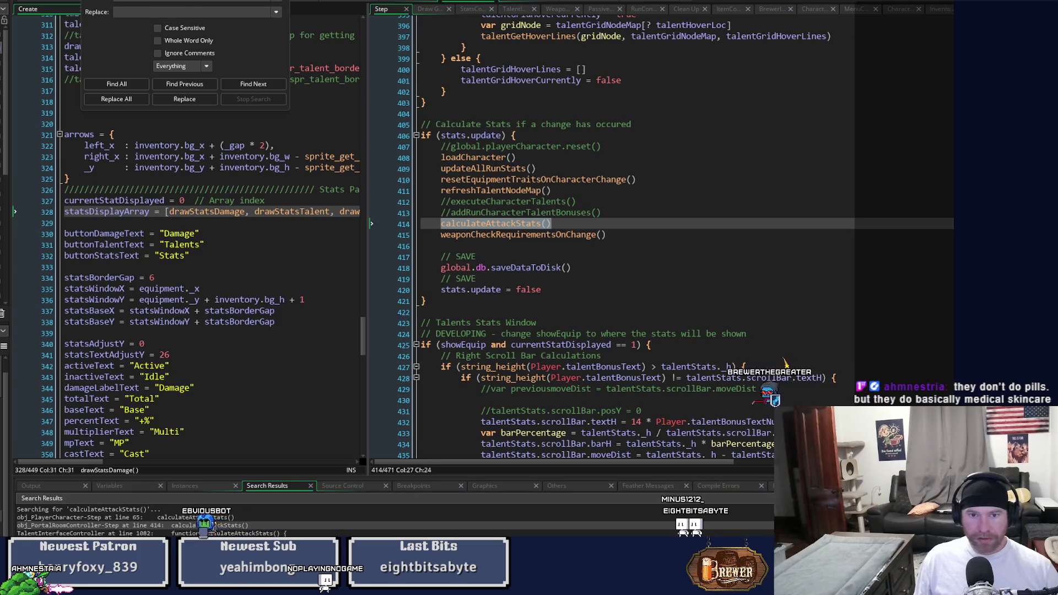
pyautogui.press('Escape')
pyautogui.click(471, 229)
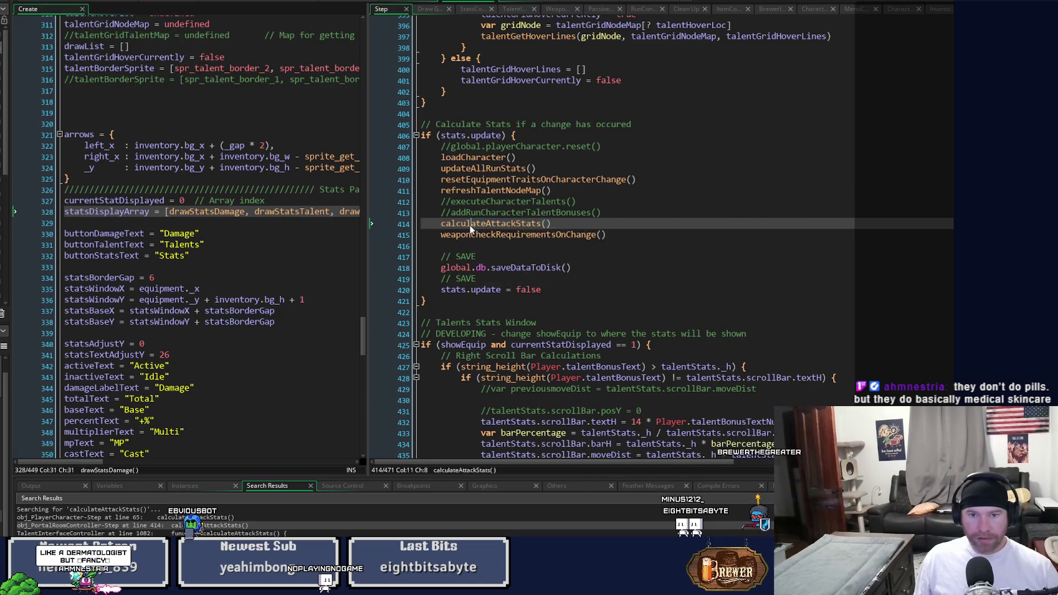
pyautogui.middleClick(472, 229)
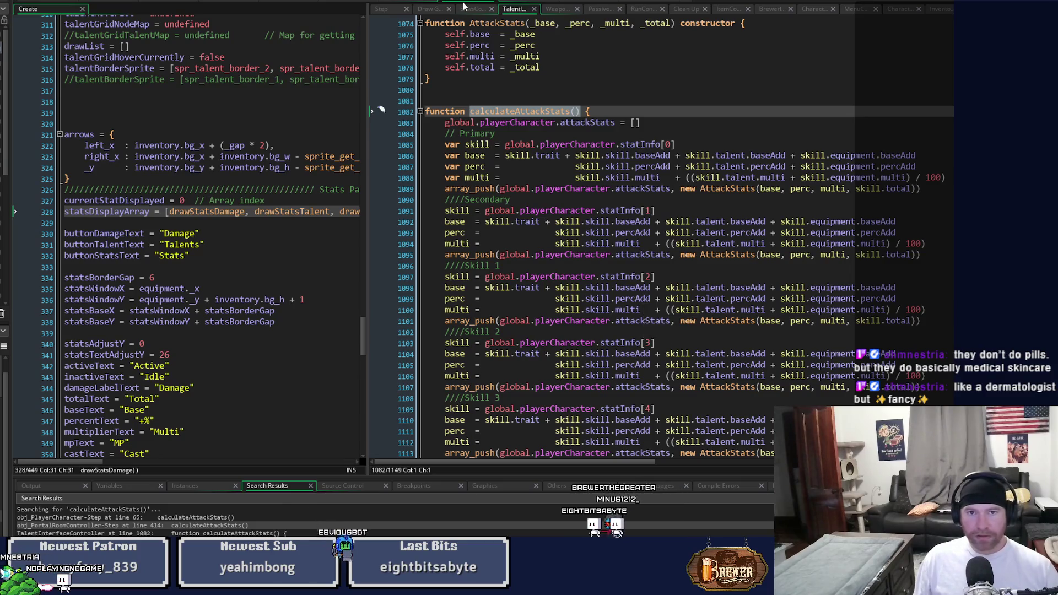
pyautogui.hotkey('ctrl', 'Tab')
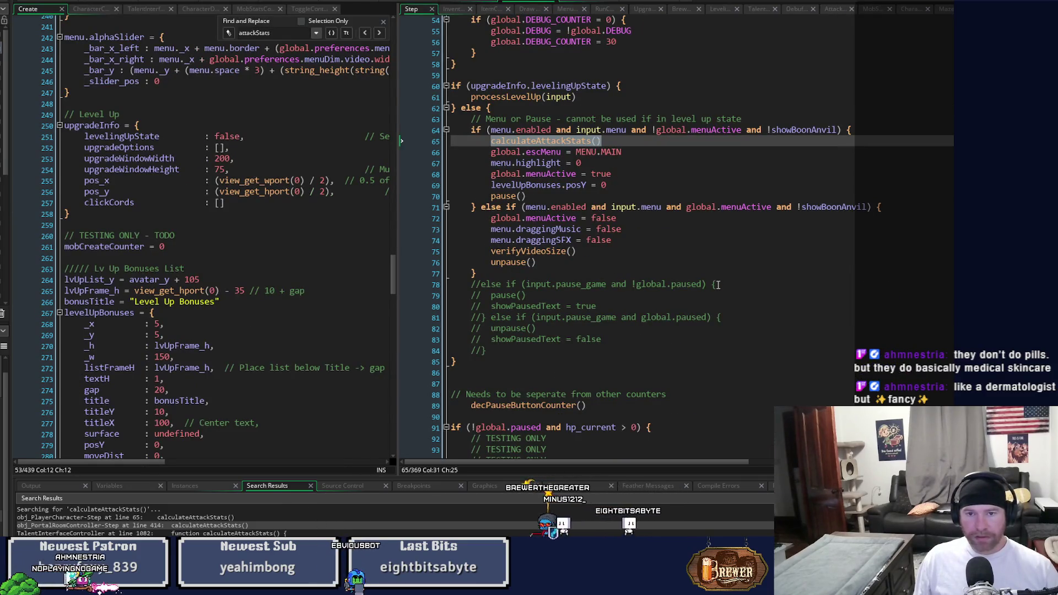
# - Inspect attackStats[0].total on inventory line 412, then return to the calculateAttackStats definition
pyautogui.click(494, 12)
pyautogui.click(452, 9)
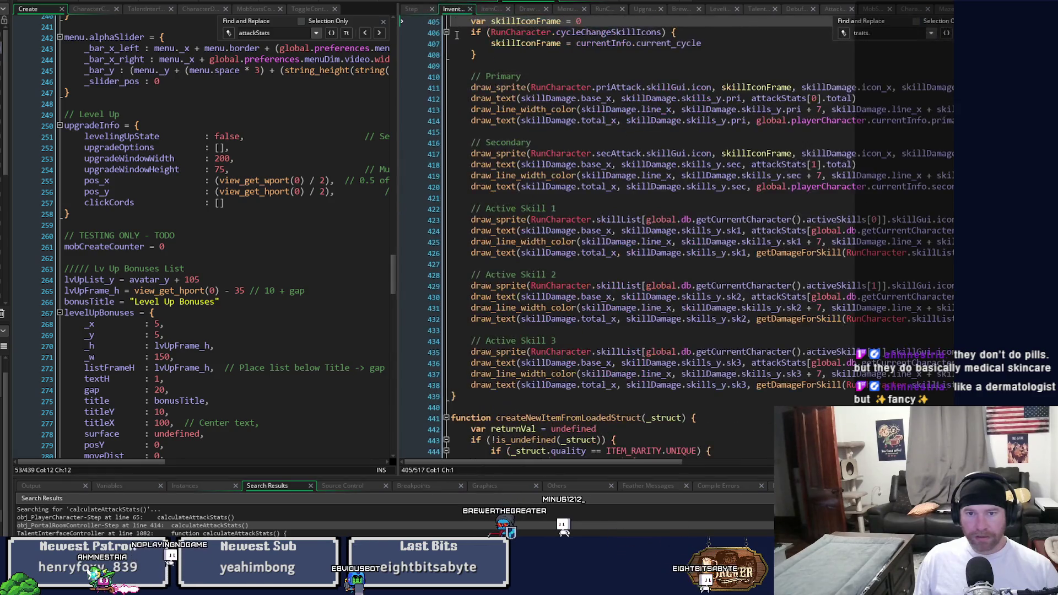
pyautogui.scroll(3, 795, 374)
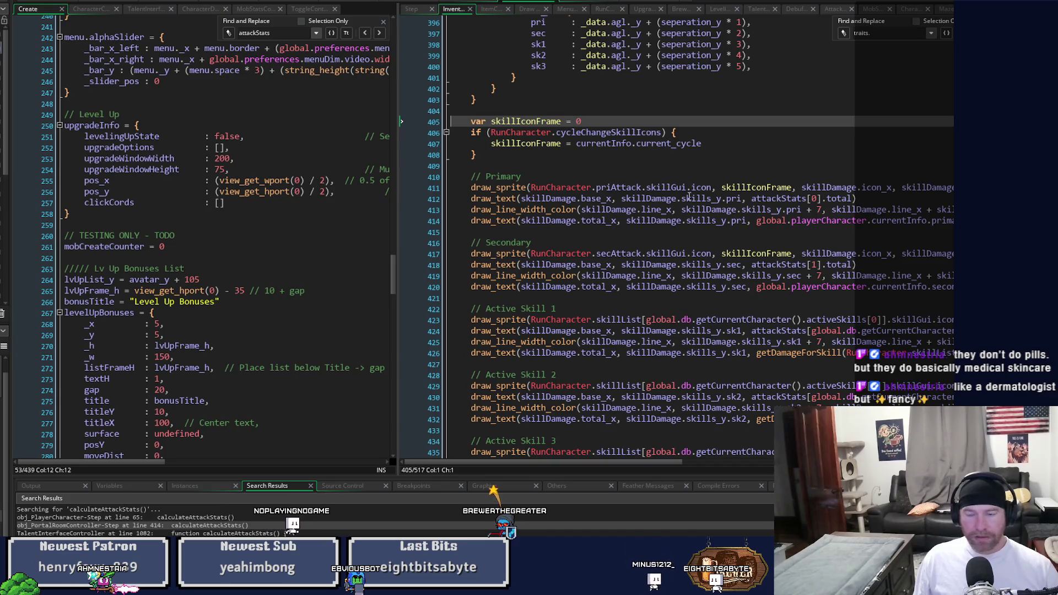
pyautogui.moveTo(752, 200); pyautogui.dragTo(854, 199)
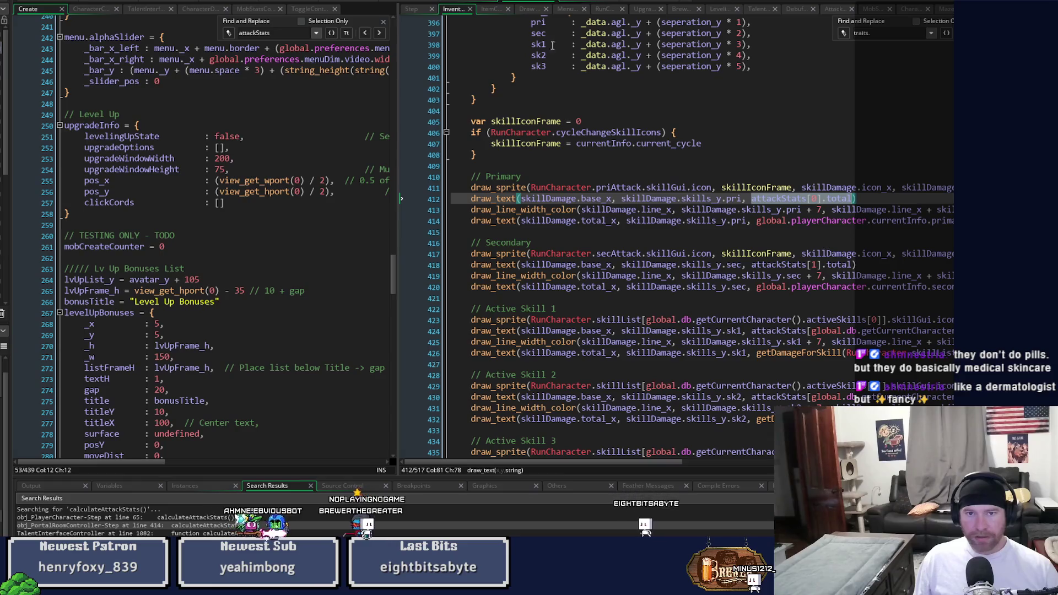
pyautogui.click(470, 3)
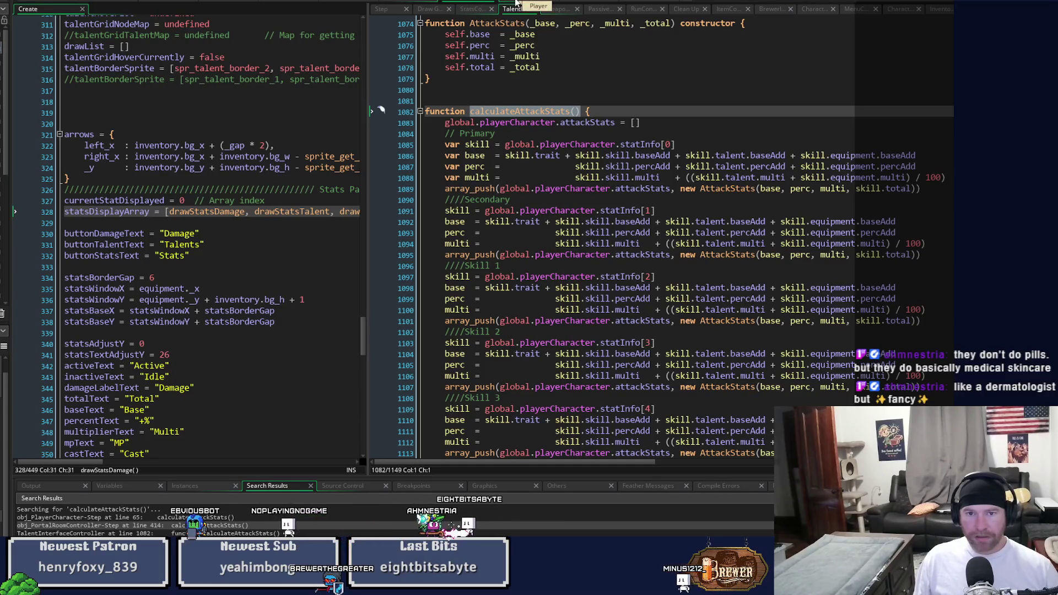
pyautogui.moveTo(362, 349)
pyautogui.mouseDown()
pyautogui.moveTo(381, 234)
pyautogui.moveTo(372, 32)
pyautogui.mouseUp()
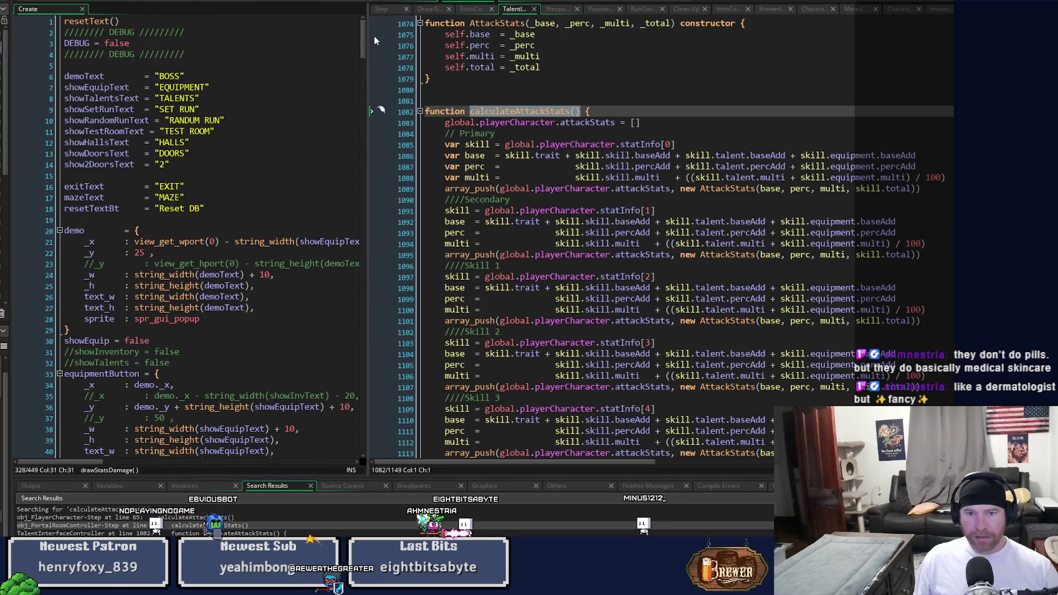
# - Search the project for global.playerCharacter and open the rm_portal_room creation code match
pyautogui.moveTo(445, 122)
pyautogui.mouseDown()
pyautogui.moveTo(613, 126)
pyautogui.moveTo(557, 127)
pyautogui.mouseUp()
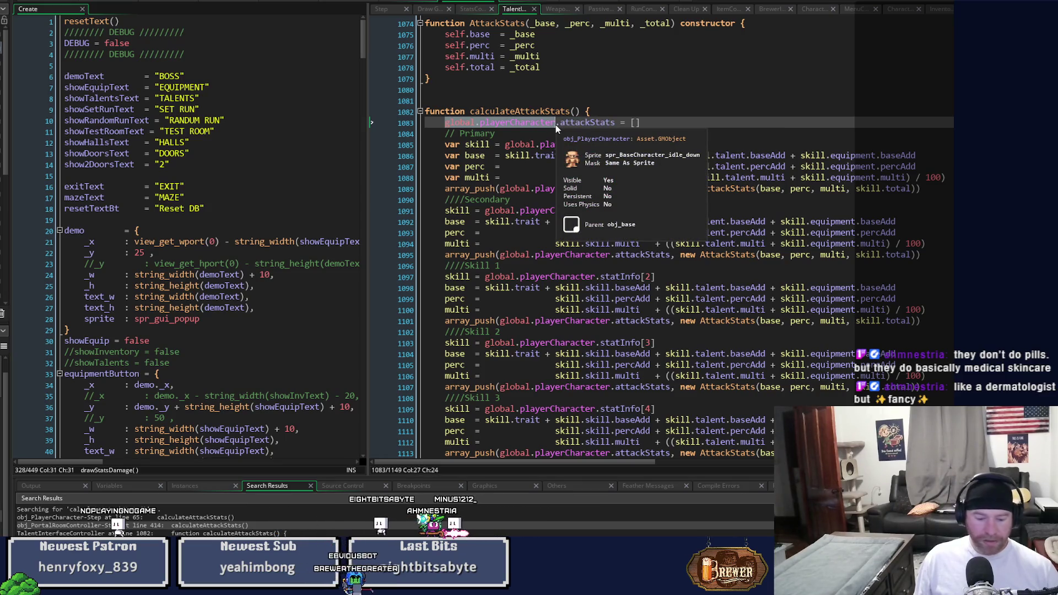
pyautogui.hotkey('ctrl', 'f')
pyautogui.hotkey('ctrl', 'h')
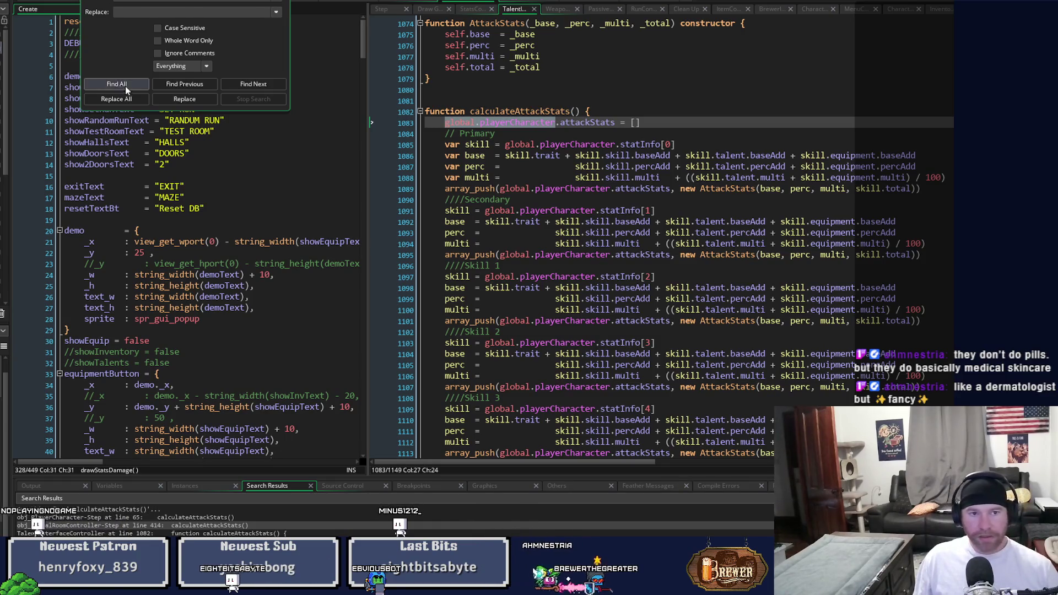
pyautogui.click(117, 84)
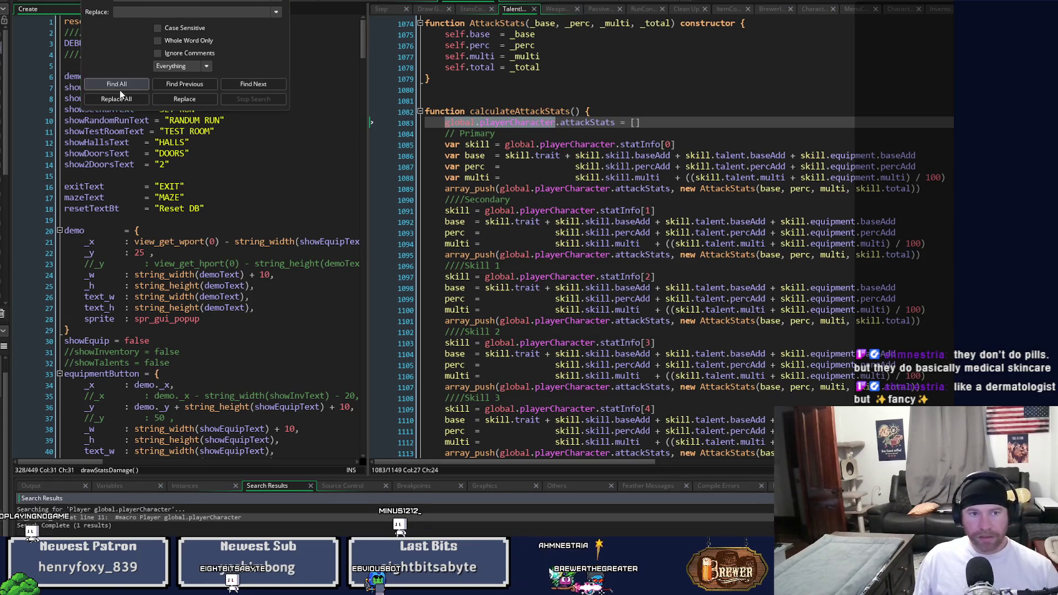
pyautogui.doubleClick(197, 518)
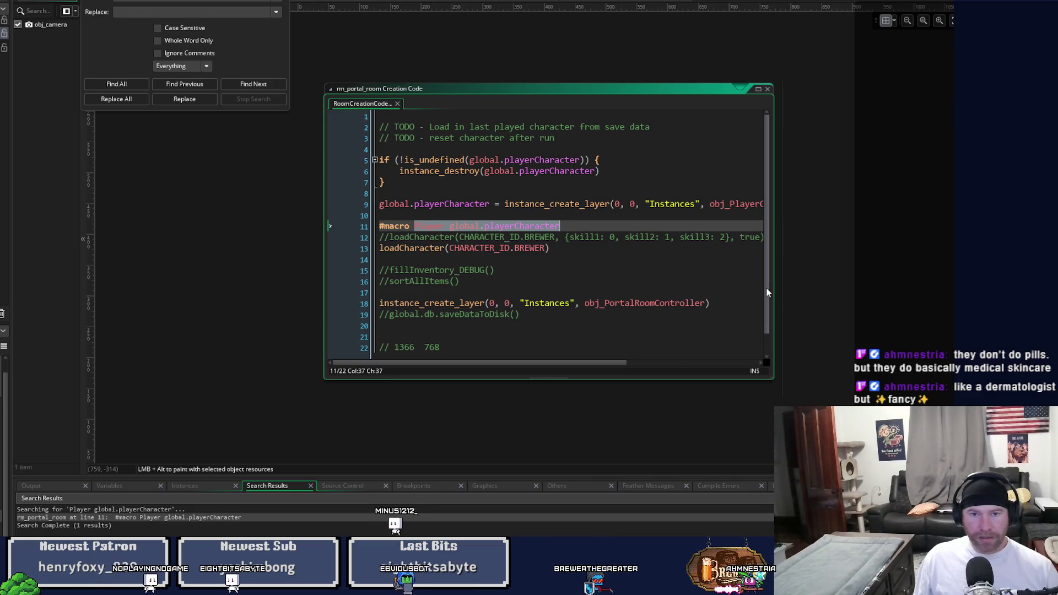
# - Change the player's instance_create_layer position to -50, -50 on line 9, save, and close Find/Replace
pyautogui.moveTo(512, 172)
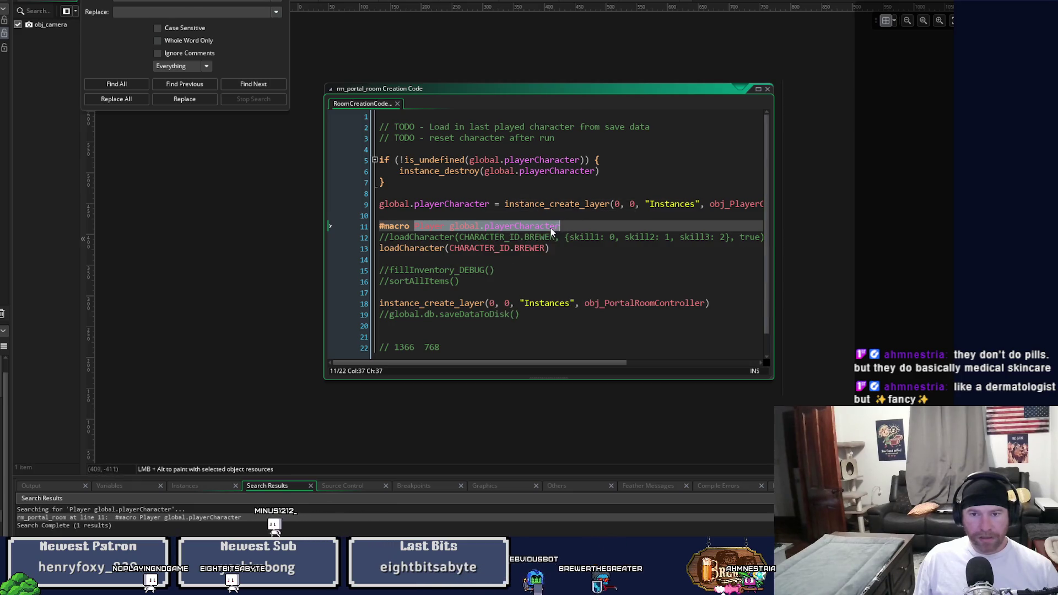
pyautogui.moveTo(551, 232)
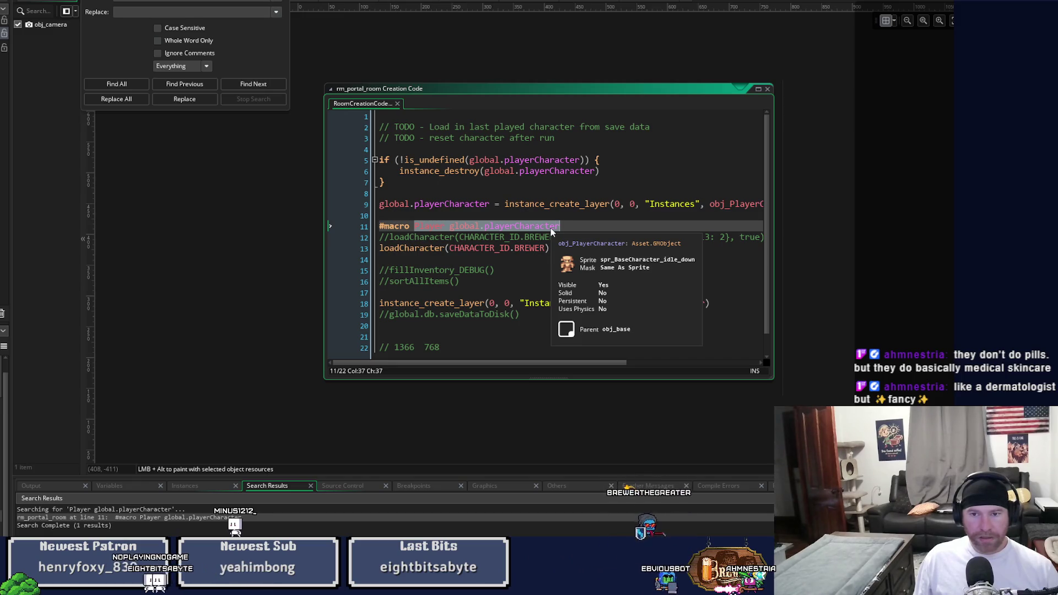
pyautogui.moveTo(534, 365)
pyautogui.mouseDown()
pyautogui.moveTo(715, 369)
pyautogui.moveTo(685, 366)
pyautogui.moveTo(618, 328)
pyautogui.mouseUp()
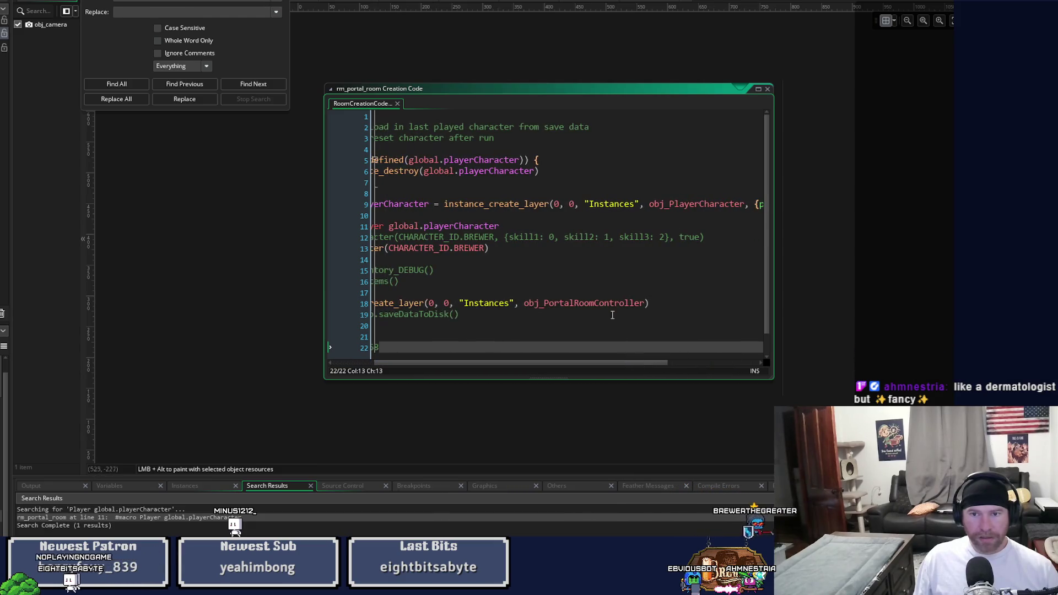
pyautogui.click(556, 203)
pyautogui.write('-50')
pyautogui.press('Right')
pyautogui.press('Right')
pyautogui.write('-5')
pyautogui.hotkey('ctrl', 's')
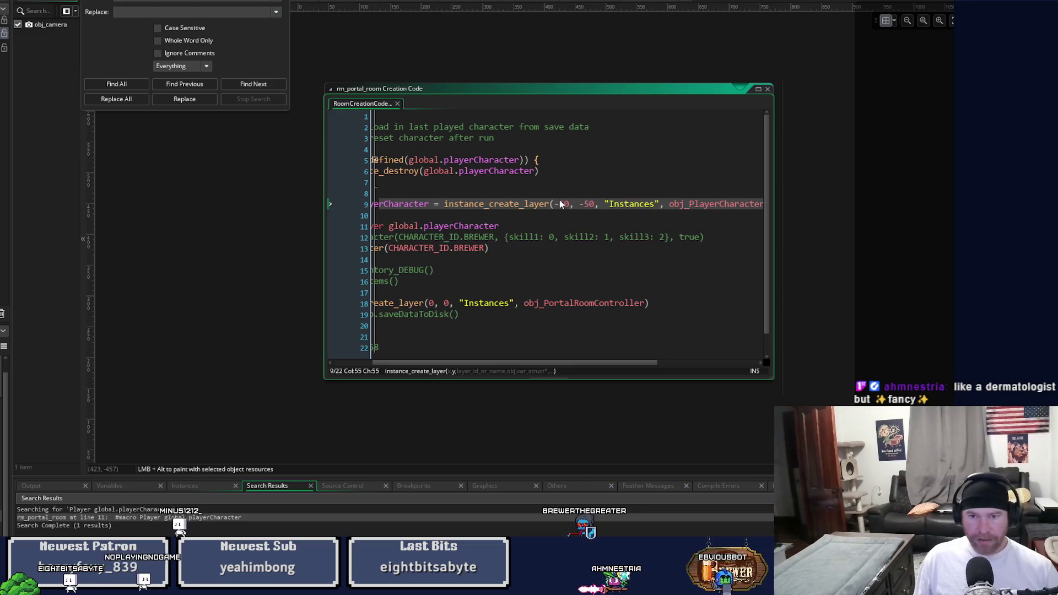
pyautogui.moveTo(590, 363)
pyautogui.mouseDown()
pyautogui.moveTo(493, 369)
pyautogui.moveTo(679, 378)
pyautogui.moveTo(526, 382)
pyautogui.mouseUp()
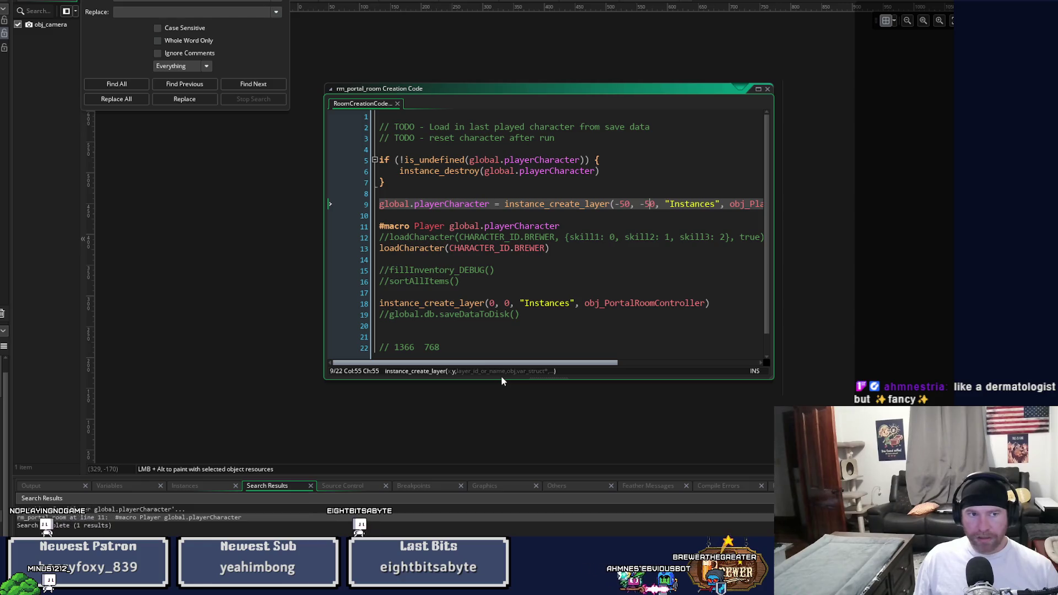
pyautogui.click(242, 98)
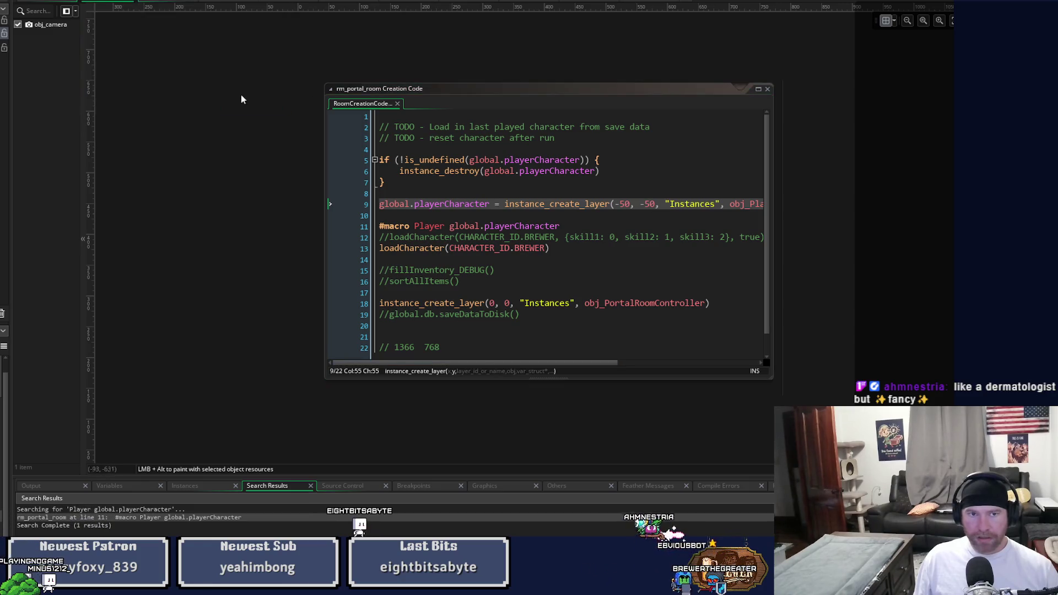
# - Build and run the game, then choose TEST ROOM from its main menu
pyautogui.press('F6')
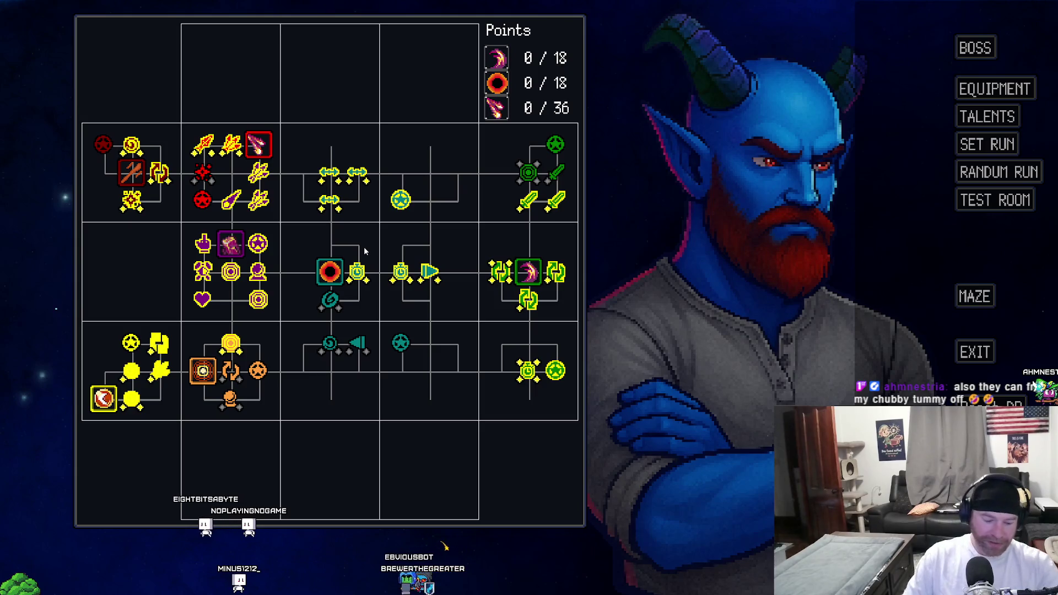
pyautogui.click(1002, 197)
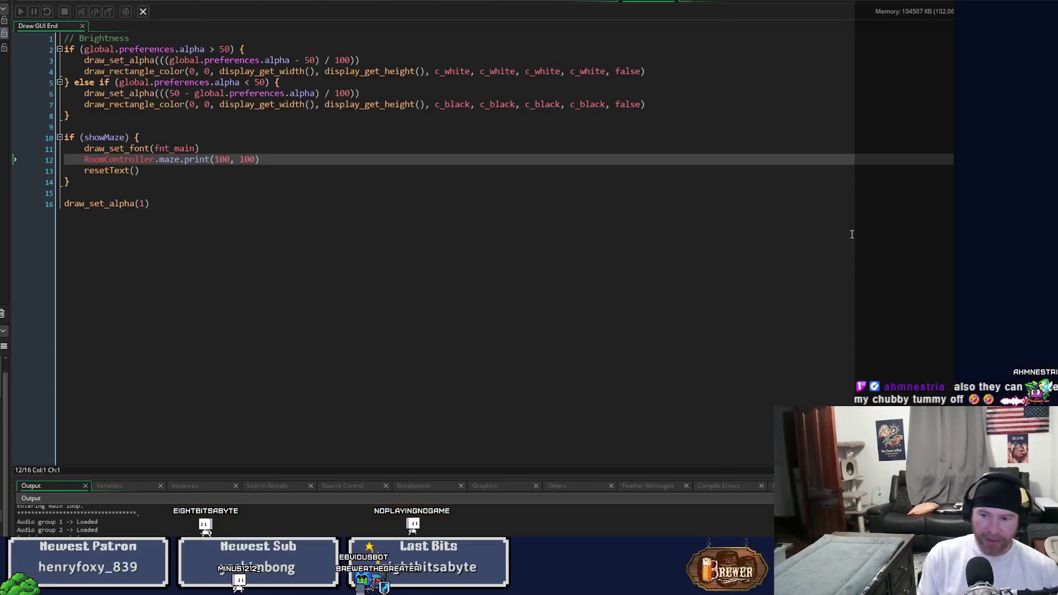
# - Return to the code workspace, hide the output panel, and widen the right-hand code pane
pyautogui.click(529, 2)
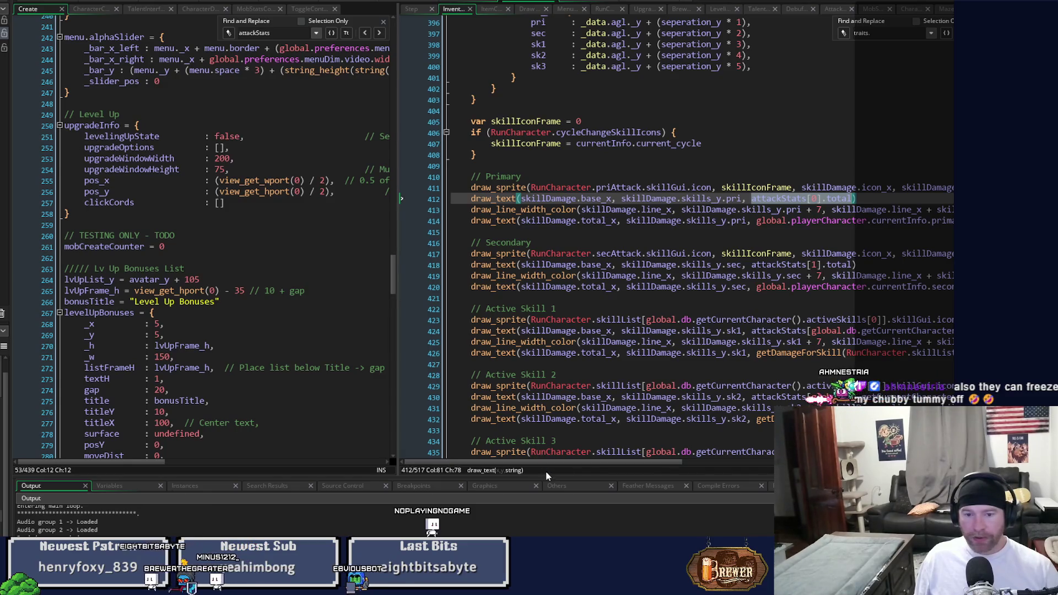
pyautogui.press('F12')
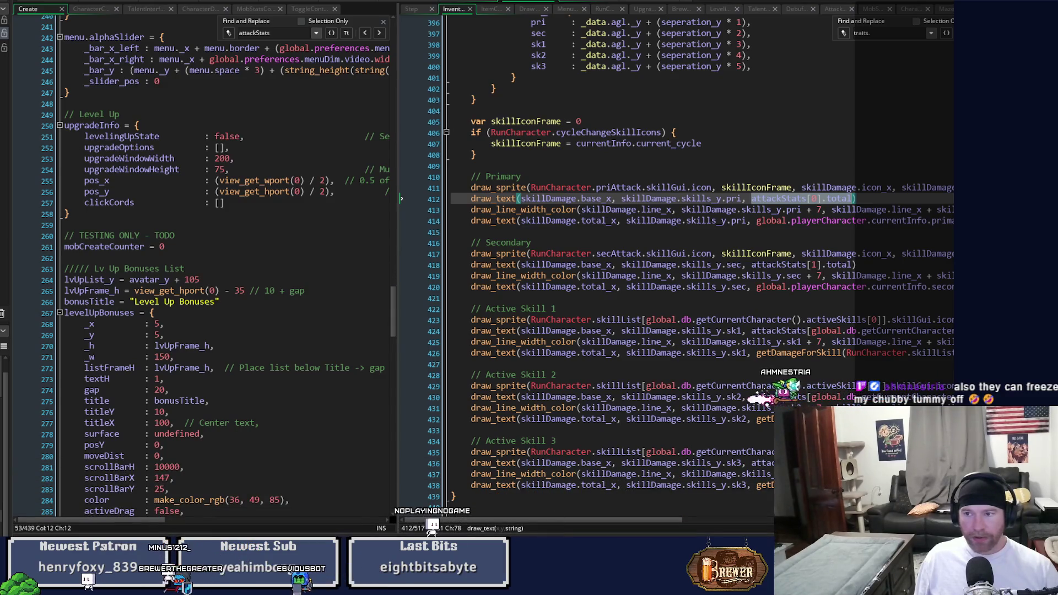
pyautogui.moveTo(444, 373); pyautogui.dragTo(259, 366)
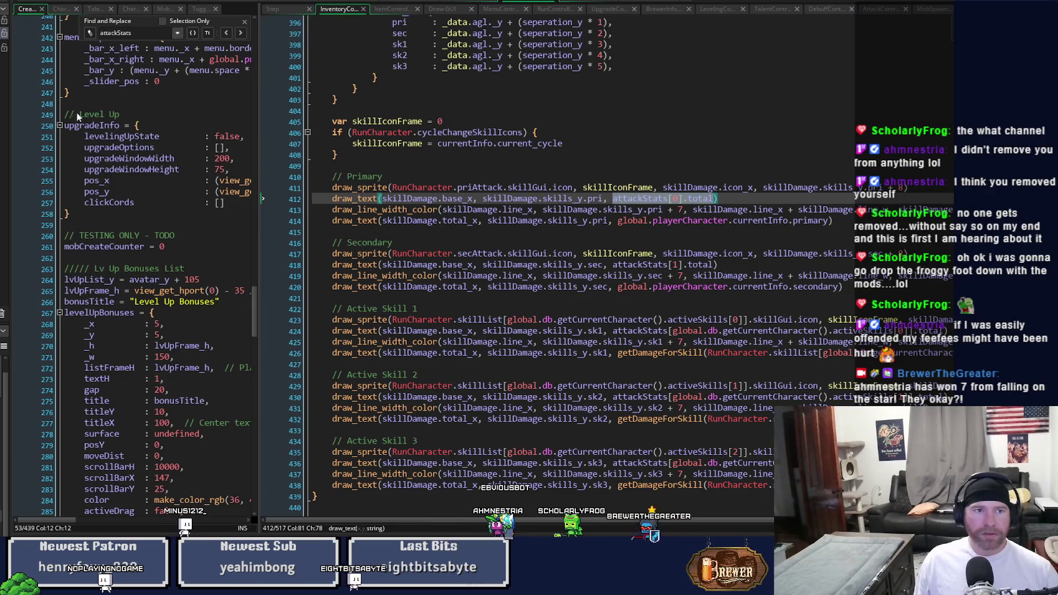
# - Launch the game with the debugger attached using F5
pyautogui.press('F5')
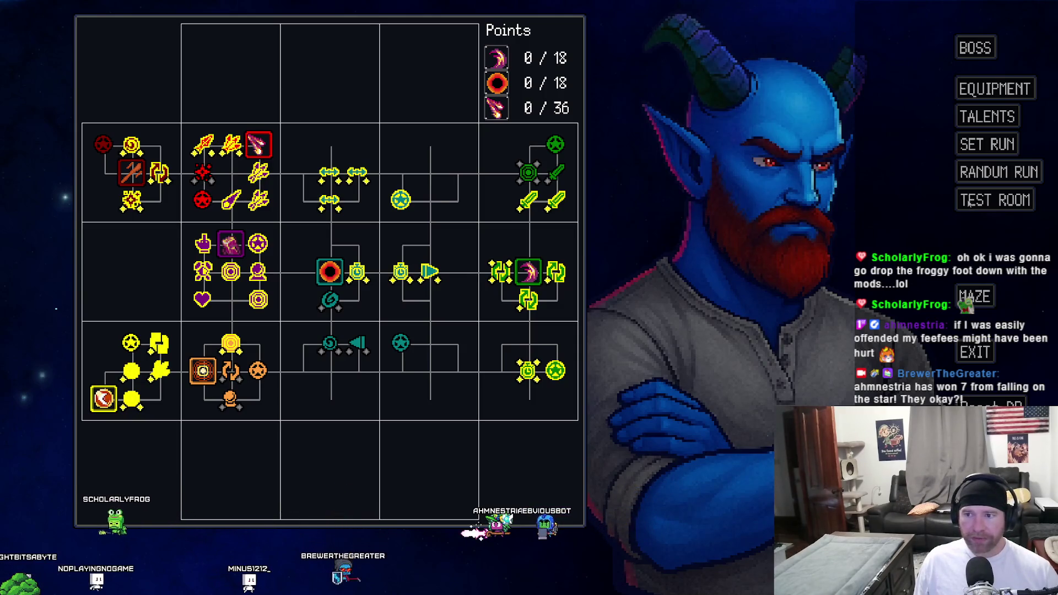
# - Open the equipment inventory, view the talent tree, and return to the stats screen
pyautogui.click(987, 89)
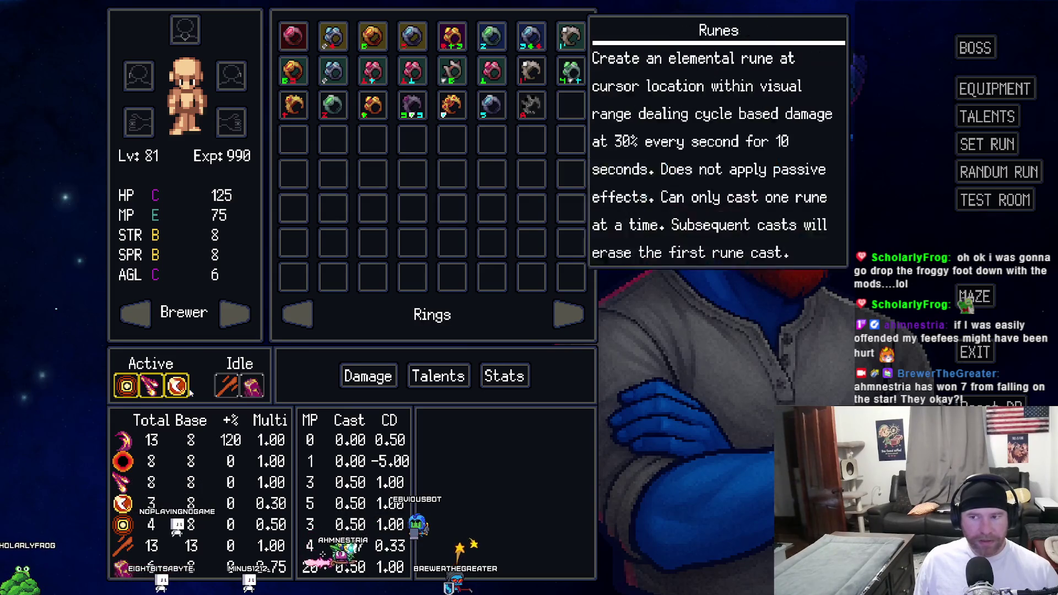
pyautogui.click(987, 117)
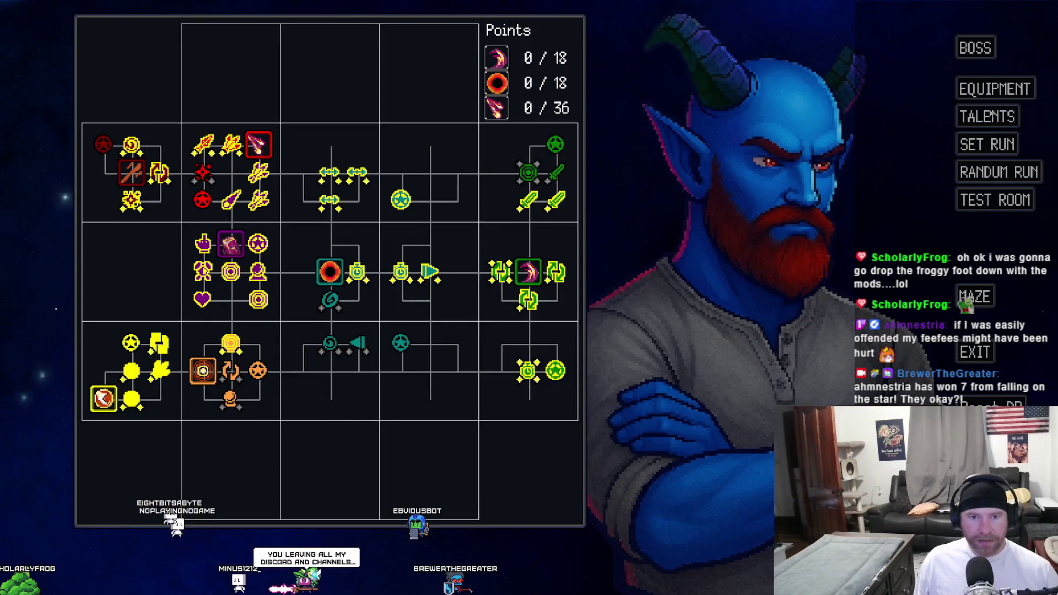
pyautogui.click(993, 89)
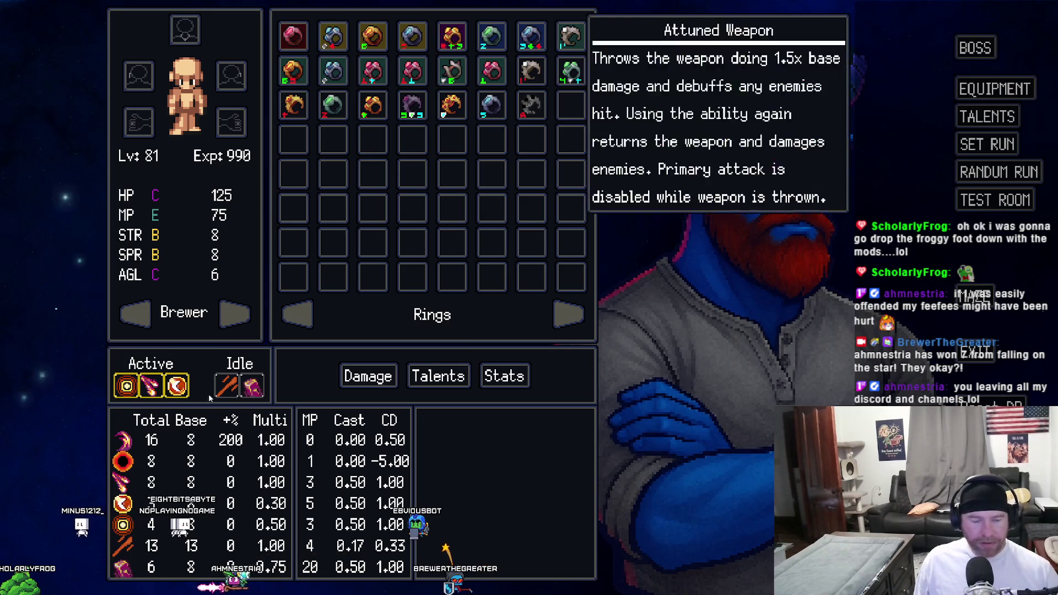
# - Swap the active skill slots so Elemental Pulse is first, then launch the test room
pyautogui.moveTo(171, 394)
pyautogui.moveTo(127, 390)
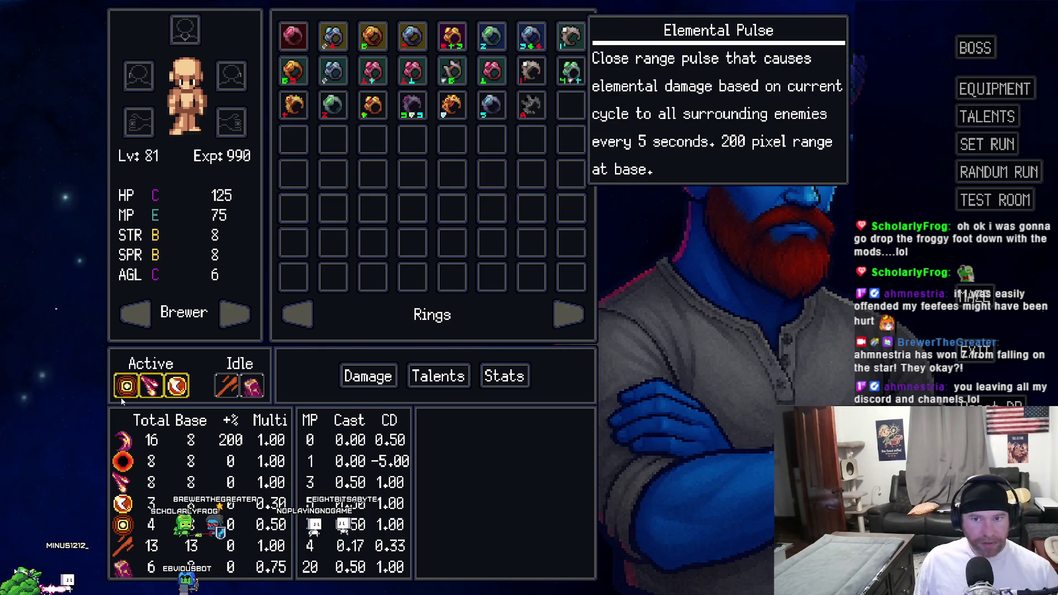
pyautogui.click(151, 386)
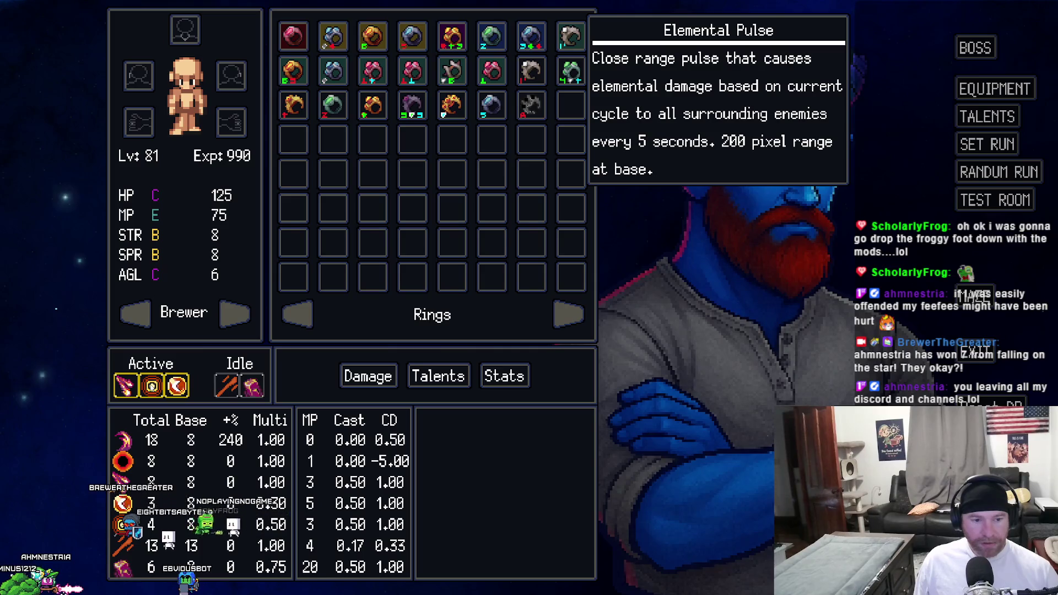
pyautogui.click(177, 386)
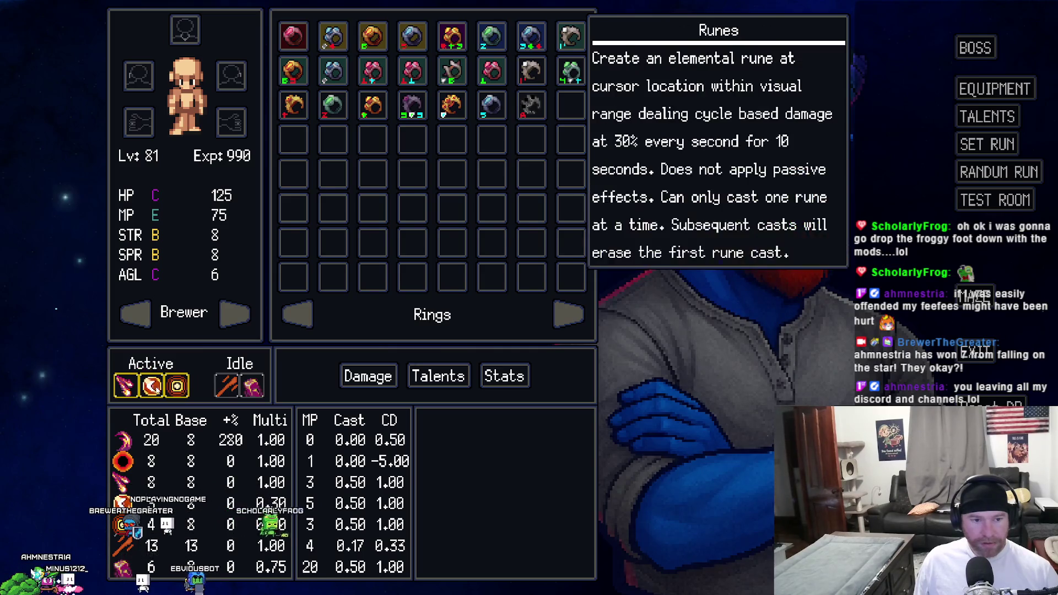
pyautogui.click(125, 386)
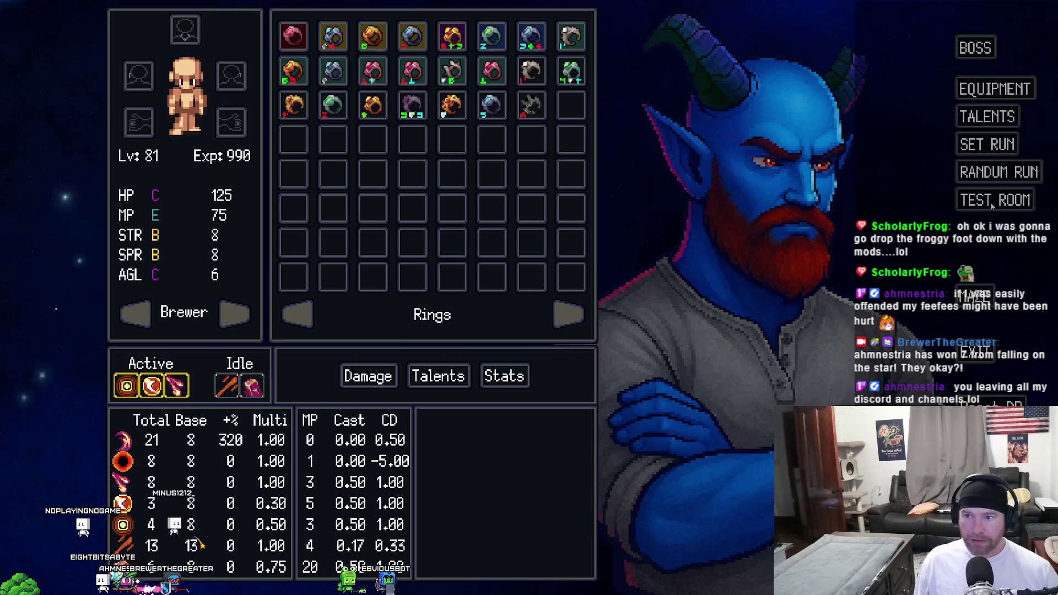
pyautogui.click(990, 201)
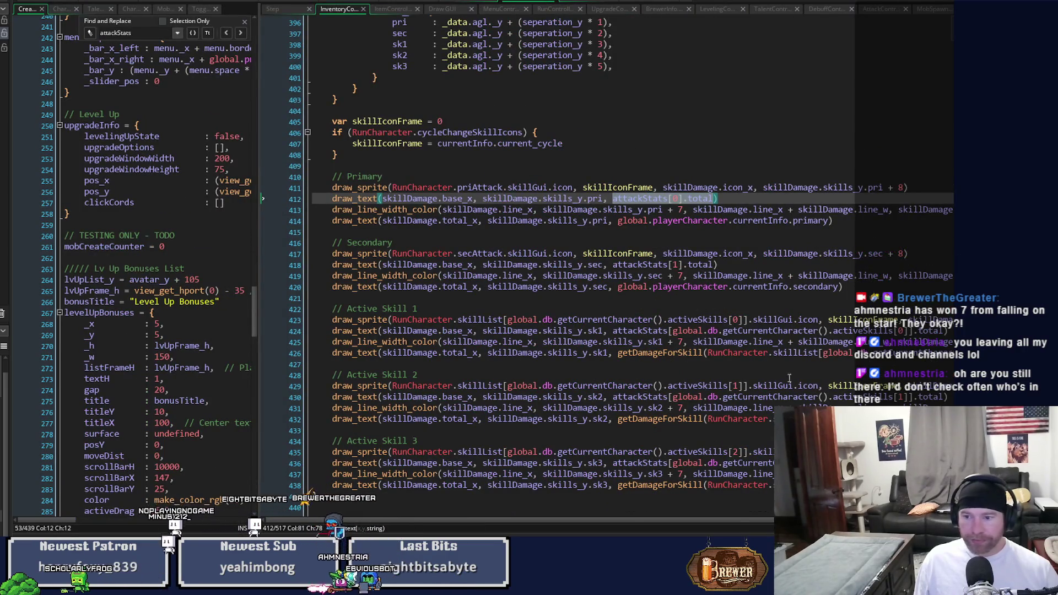
# - Step through the Active Skill 1–3 total damage lines in InventoryController and save it
pyautogui.hotkey('ctrl', 'z')
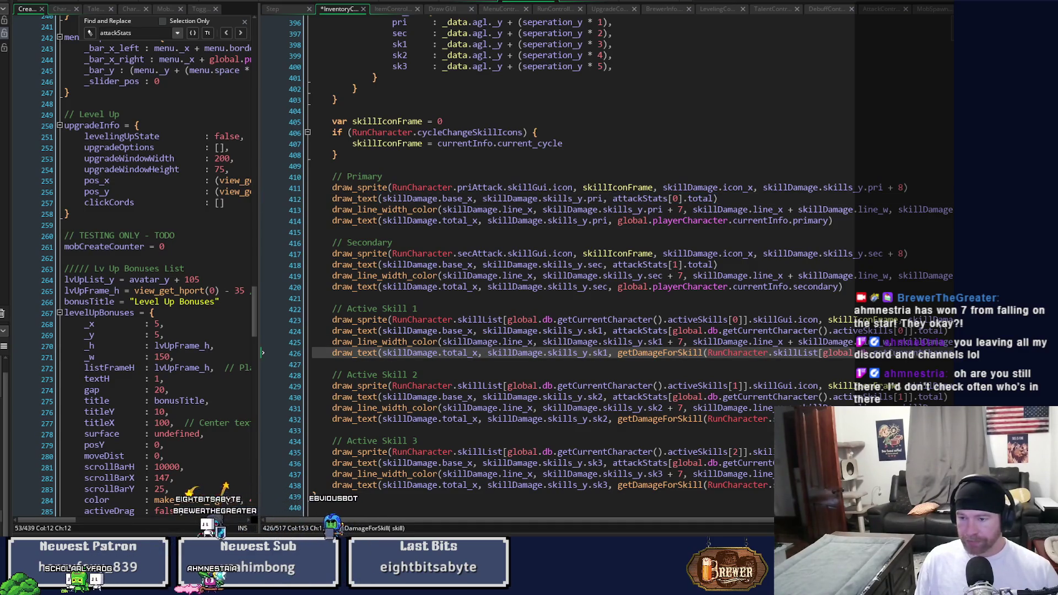
pyautogui.press('Left')
pyautogui.press('Left')
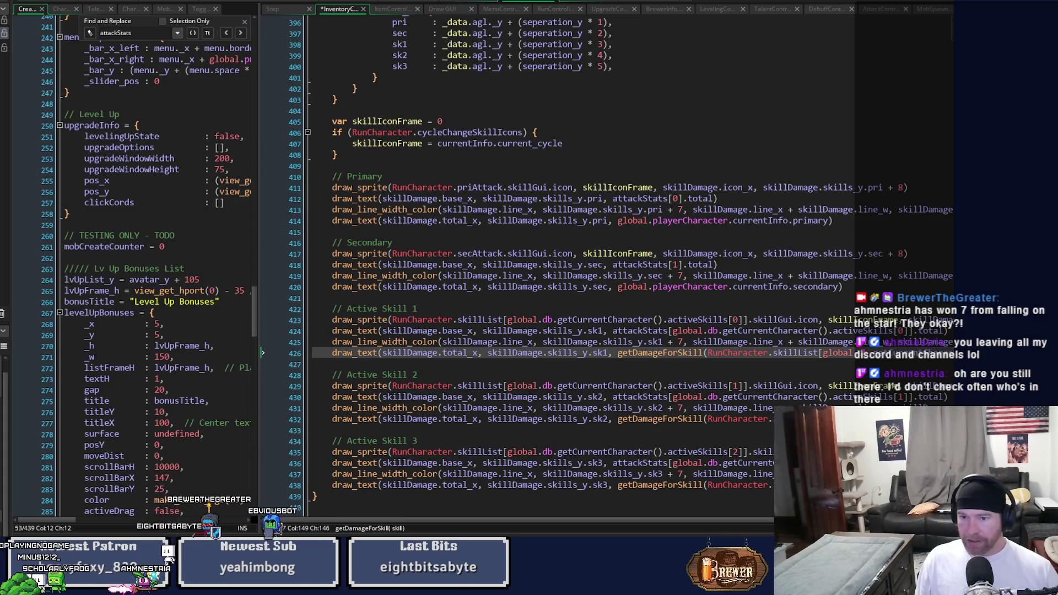
pyautogui.press('Left')
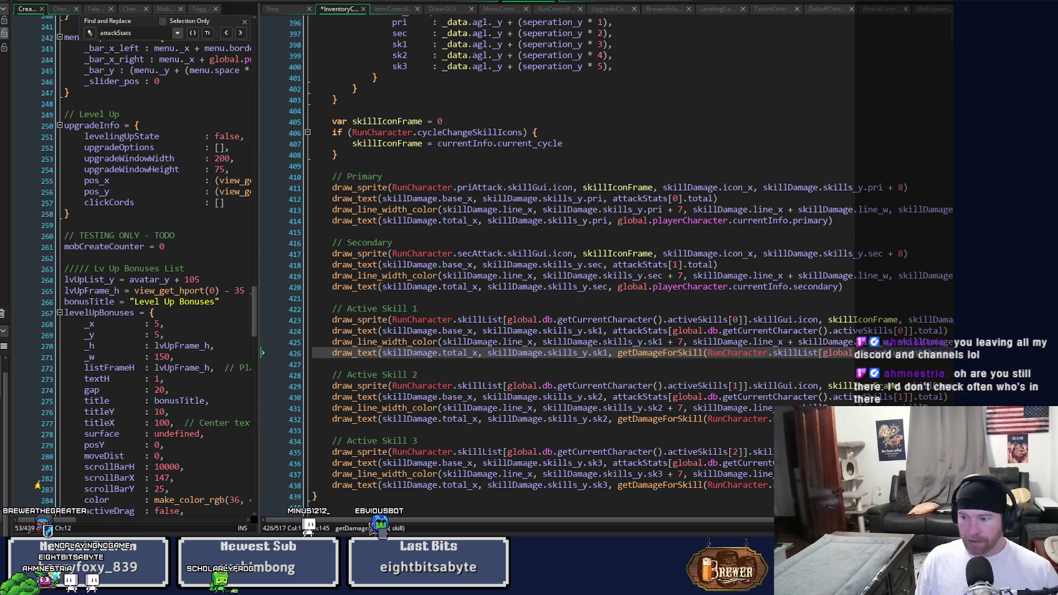
pyautogui.press('Right')
pyautogui.press('Right')
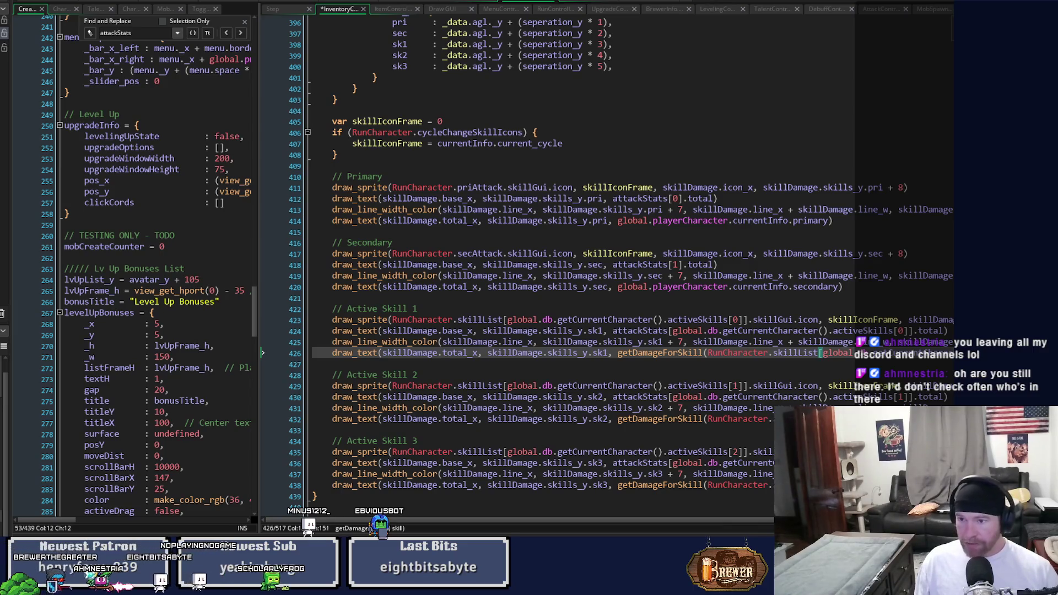
pyautogui.press('Down')
pyautogui.press('Down')
pyautogui.press('Down')
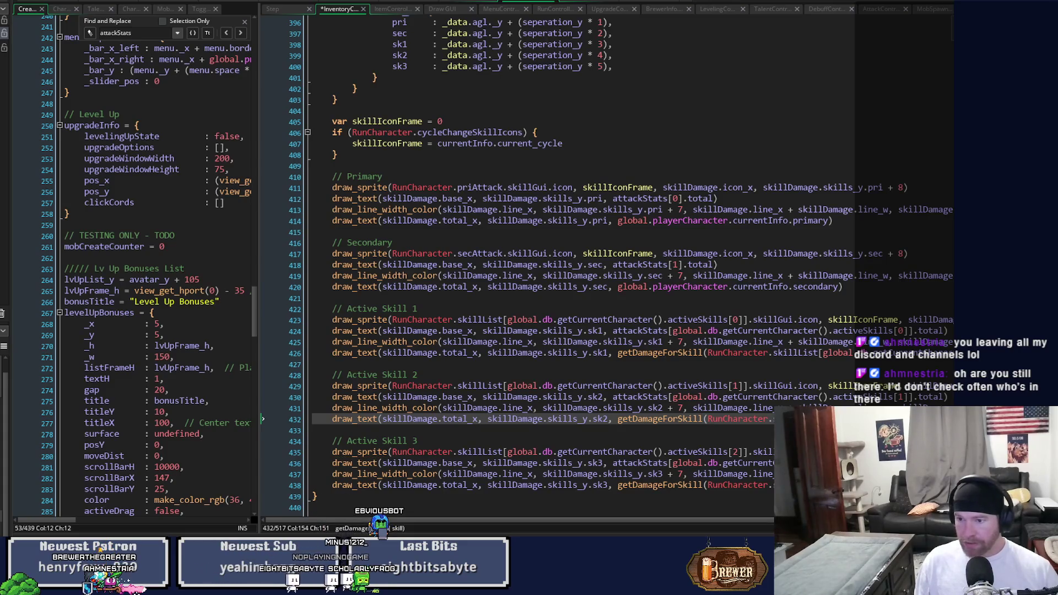
pyautogui.press('Down')
pyautogui.press('Down')
pyautogui.press('Down')
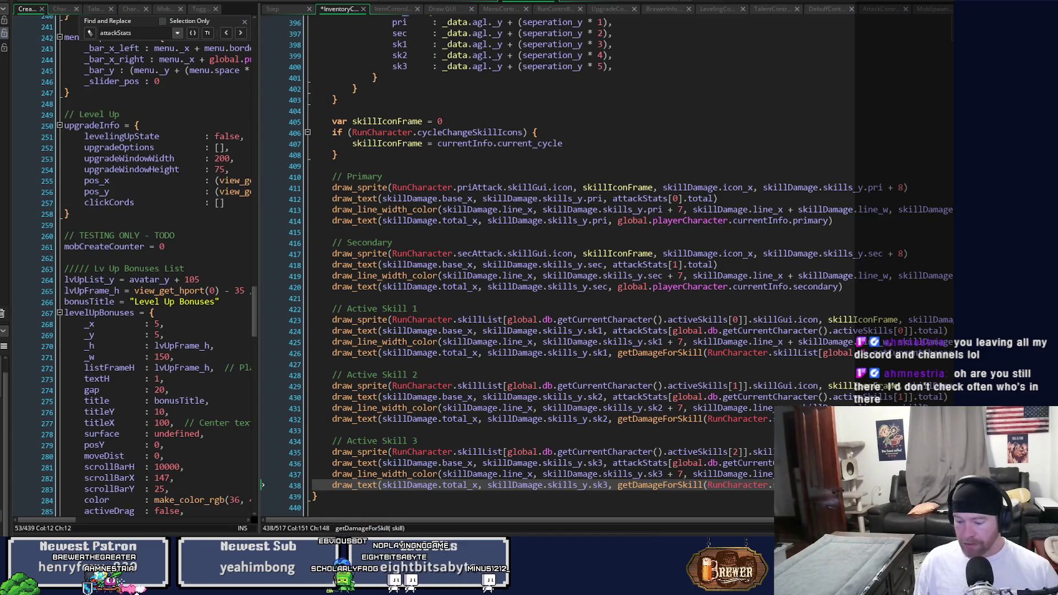
pyautogui.hotkey('ctrl', 's')
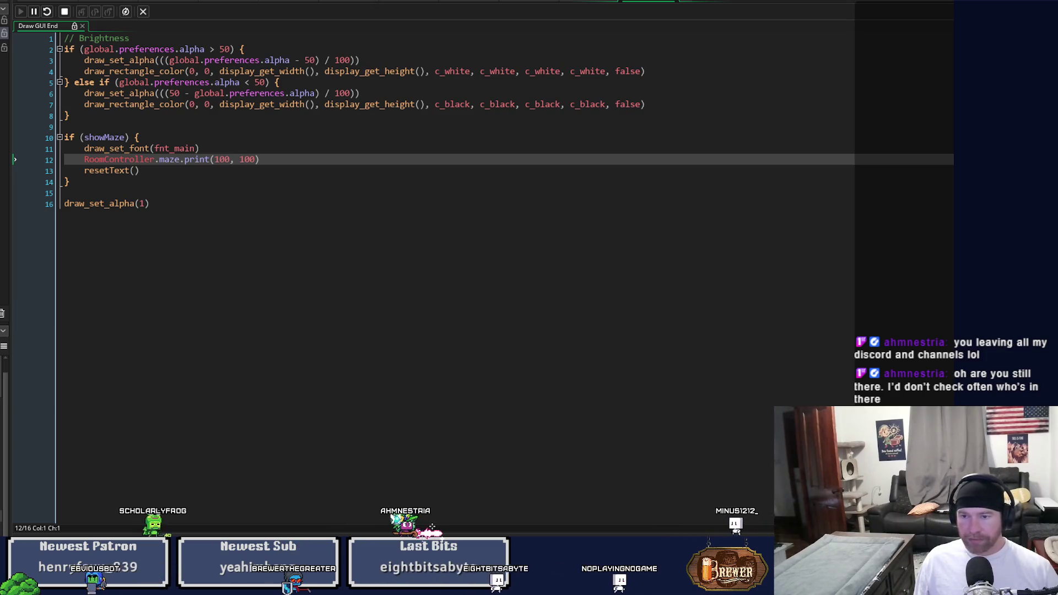
# - Switch to the running game, enter the test room, then close it and return to the code tabs
pyautogui.hotkey('alt', 'Tab')
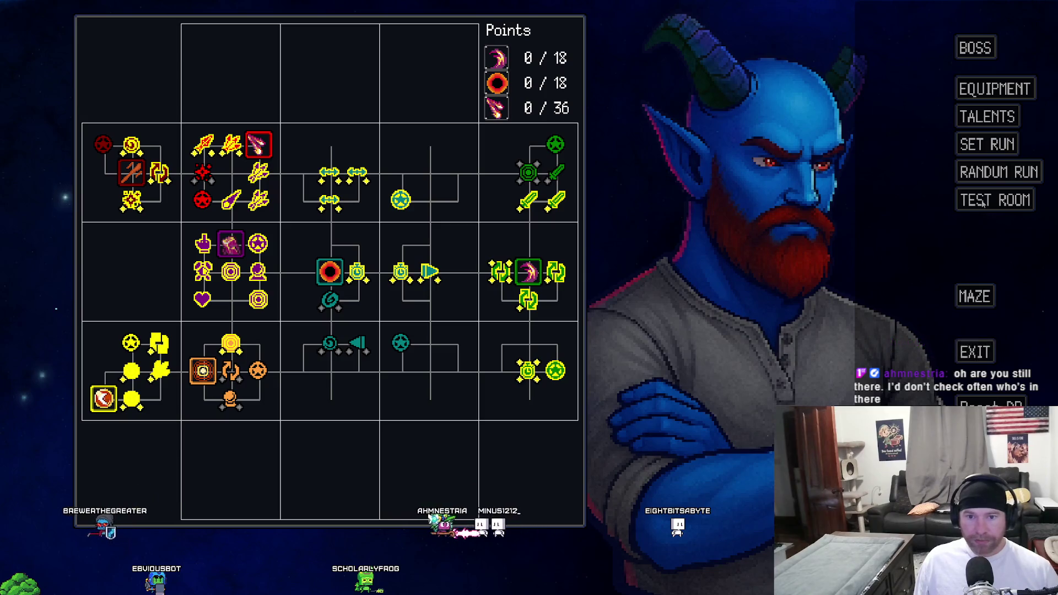
pyautogui.click(981, 202)
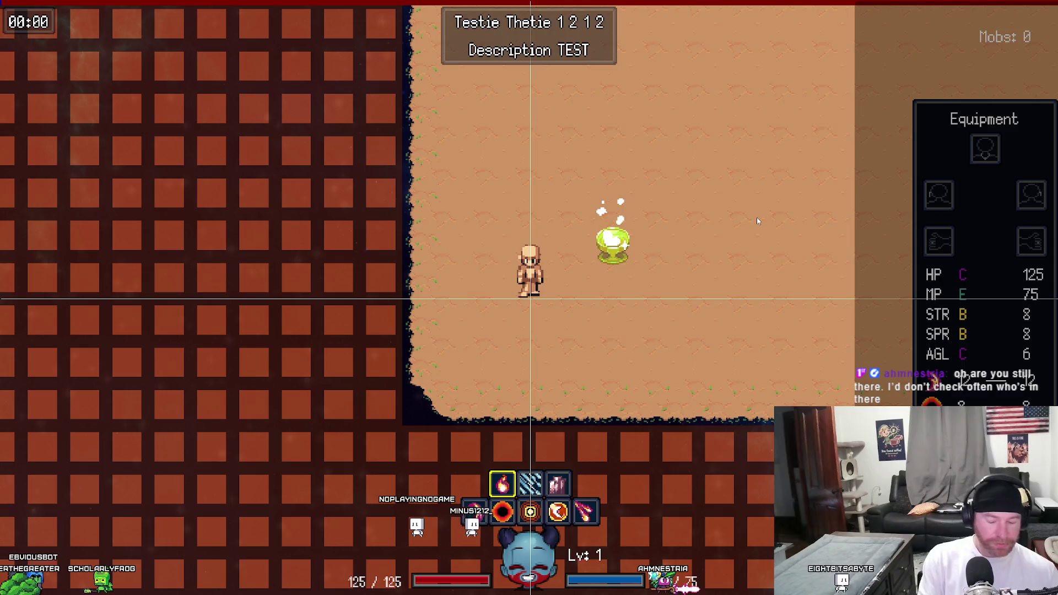
pyautogui.press('Escape')
pyautogui.click(524, 3)
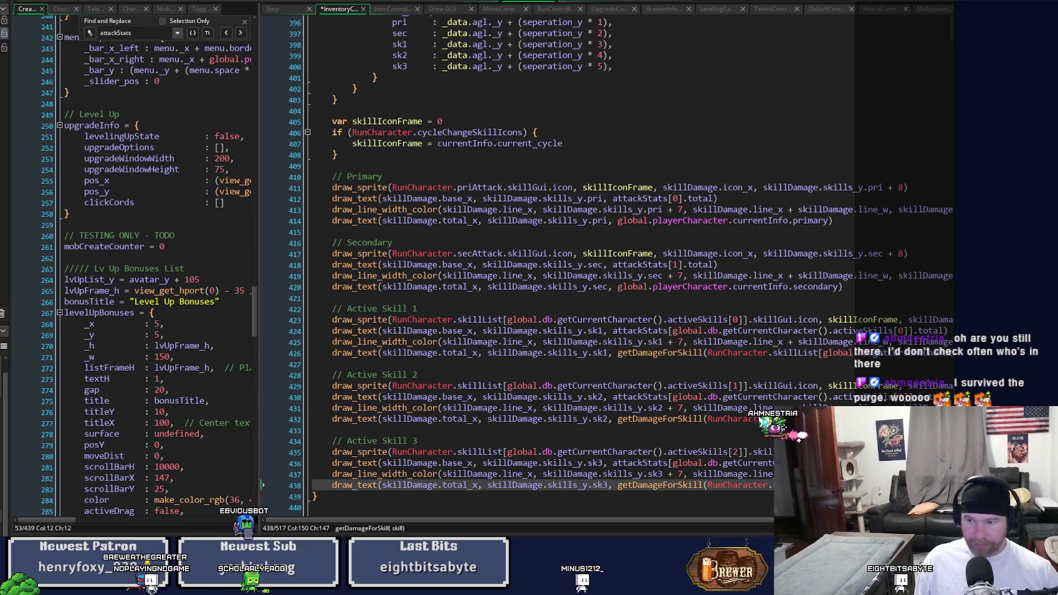
# - Type '+ 1' inside the Active Skill 1 attackStats[activeSkills[0]] index, then check the Skill 2 and 3 lines
pyautogui.press('Up')
pyautogui.press('Up')
pyautogui.press('Up')
pyautogui.press('Up')
pyautogui.press('Up')
pyautogui.press('Up')
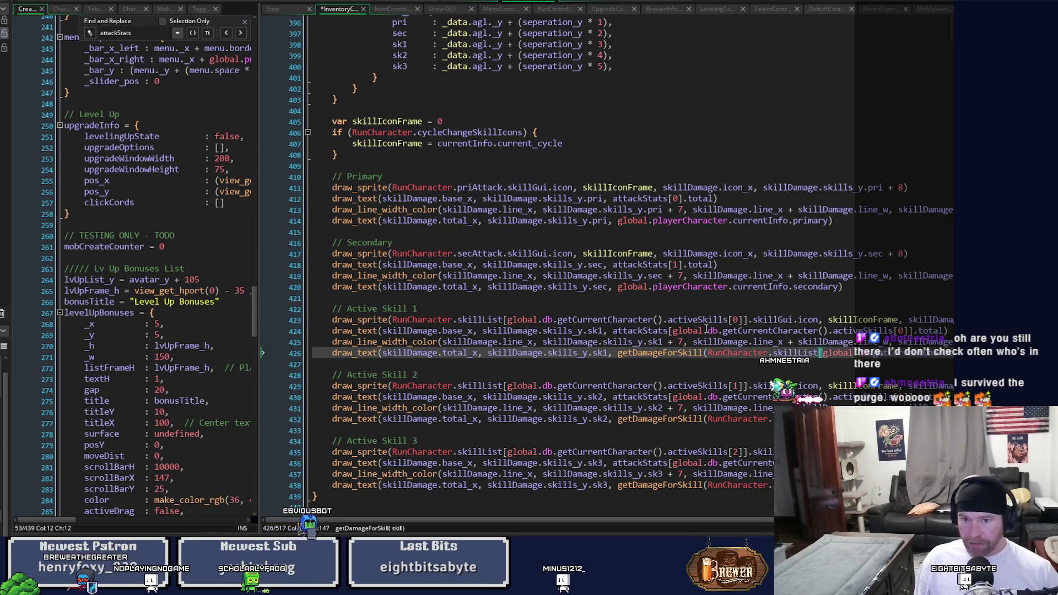
pyautogui.click(703, 331)
pyautogui.moveTo(545, 342)
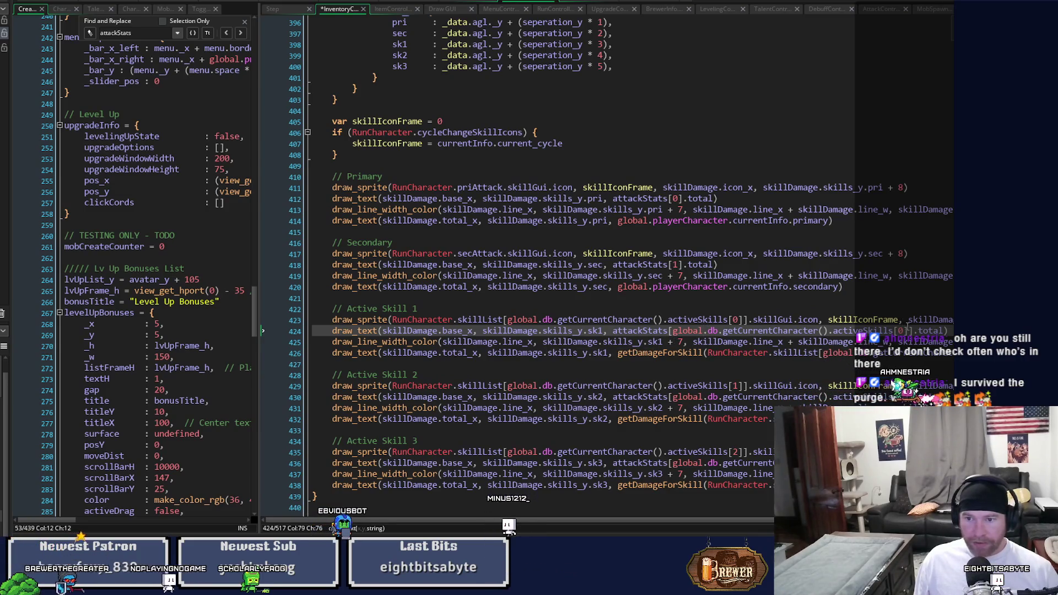
pyautogui.click(913, 330)
pyautogui.write('+ 1')
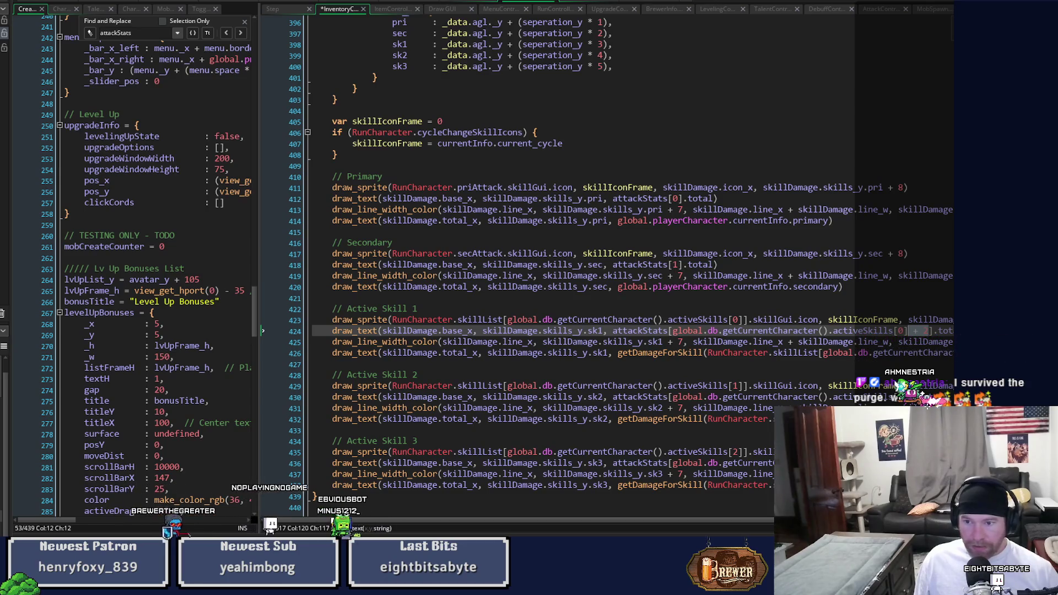
pyautogui.press('Down')
pyautogui.press('Down')
pyautogui.press('Down')
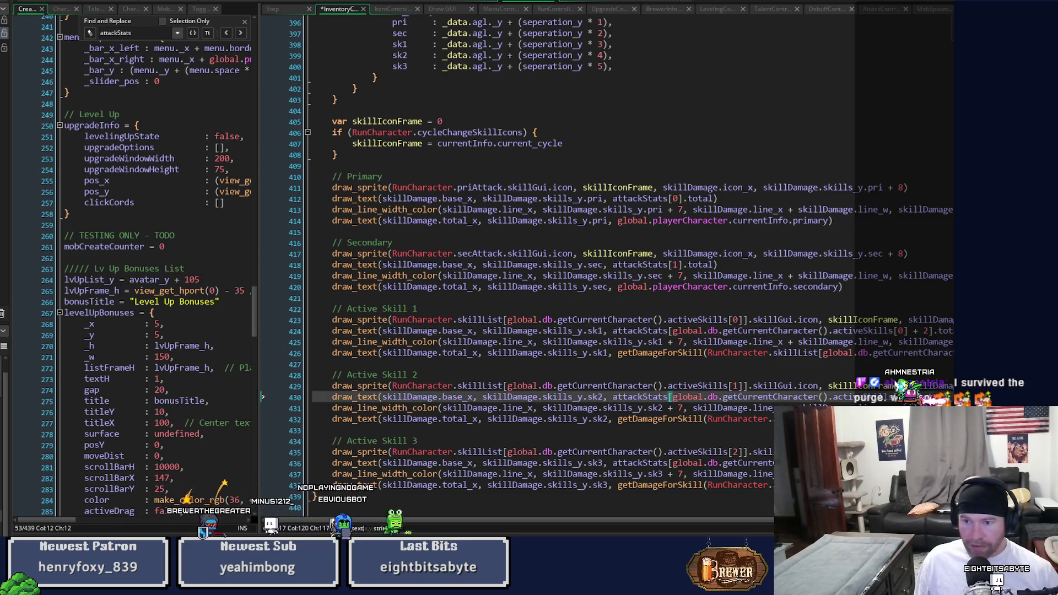
pyautogui.press('Down')
pyautogui.press('Down')
pyautogui.press('Down')
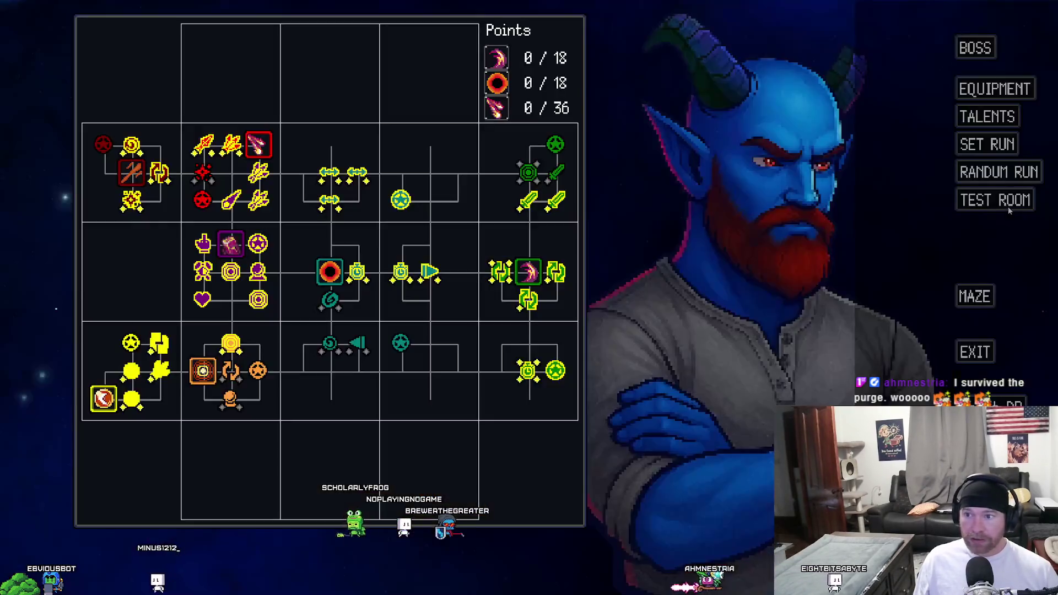
# - Run the game, walk onto the chalice, and pick Elemental Pulse, Runes, Warstaff, Crit and Magic Missile bonuses
pyautogui.click(1008, 206)
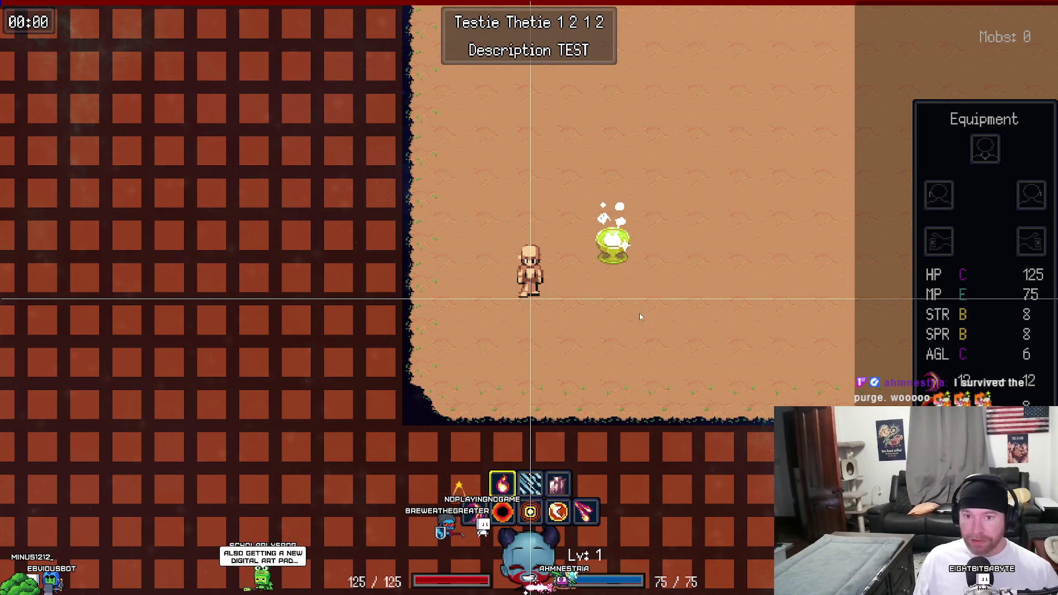
pyautogui.press('d')
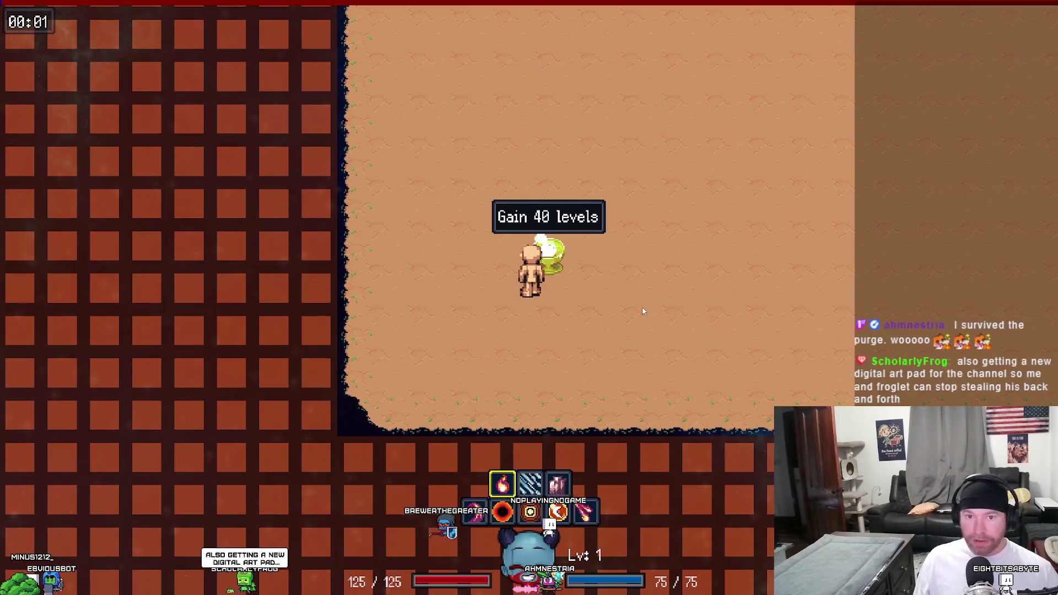
pyautogui.click(636, 236)
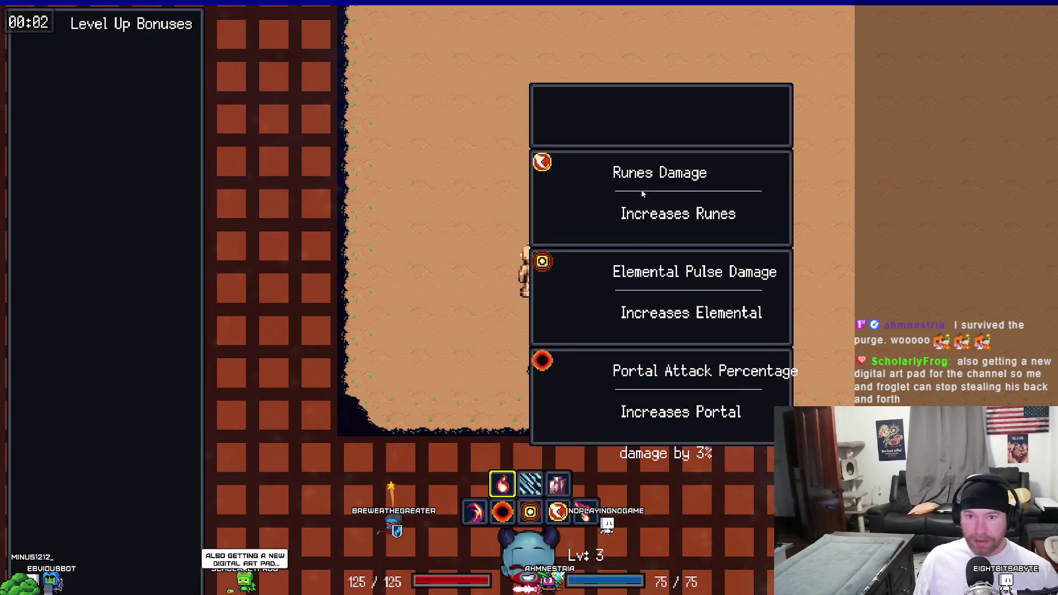
pyautogui.click(642, 193)
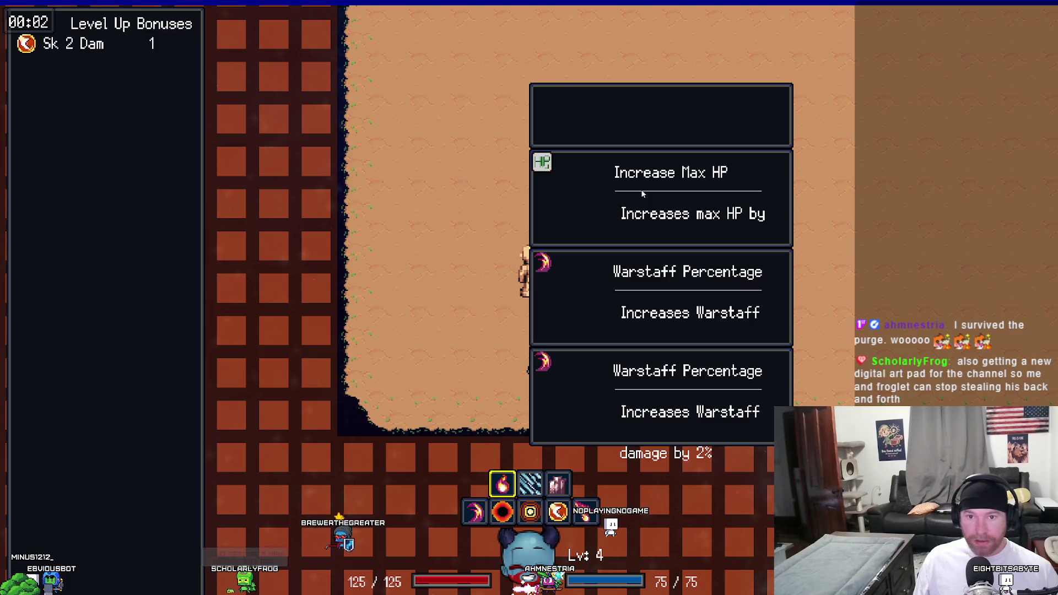
pyautogui.click(642, 275)
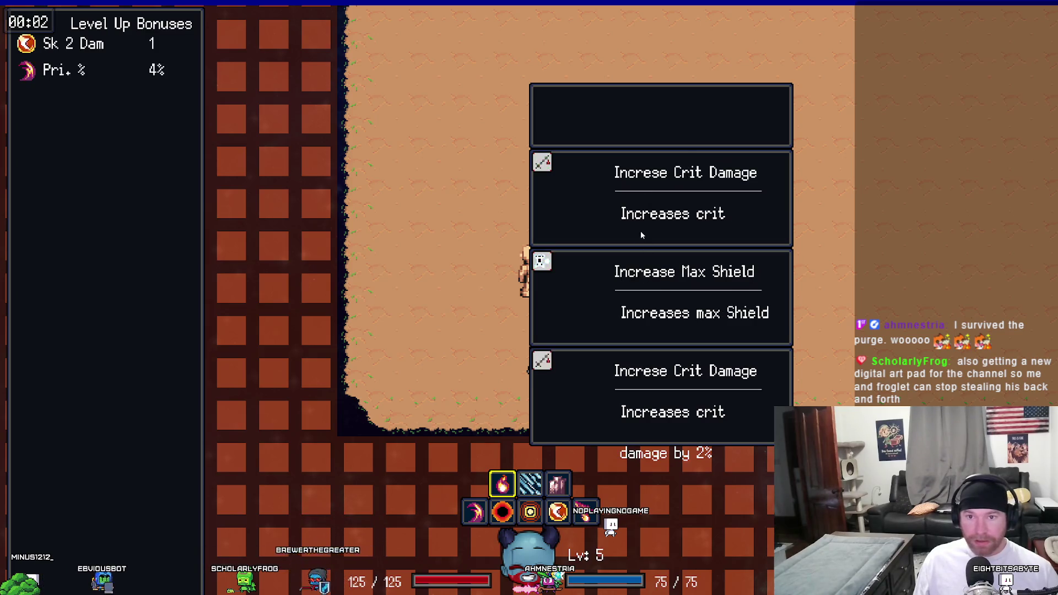
pyautogui.click(641, 230)
pyautogui.click(626, 309)
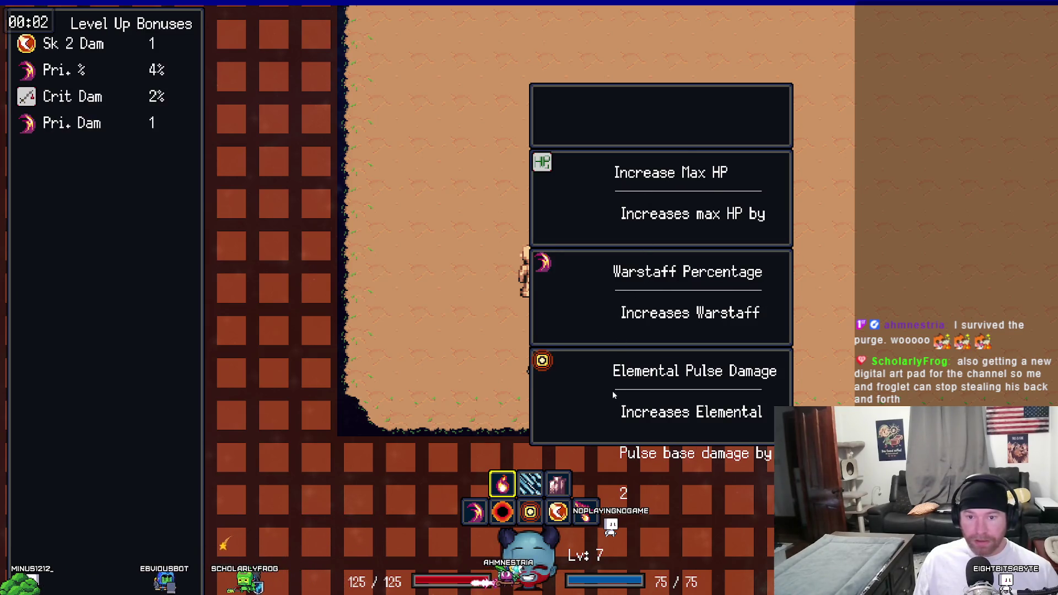
pyautogui.click(624, 291)
pyautogui.click(622, 215)
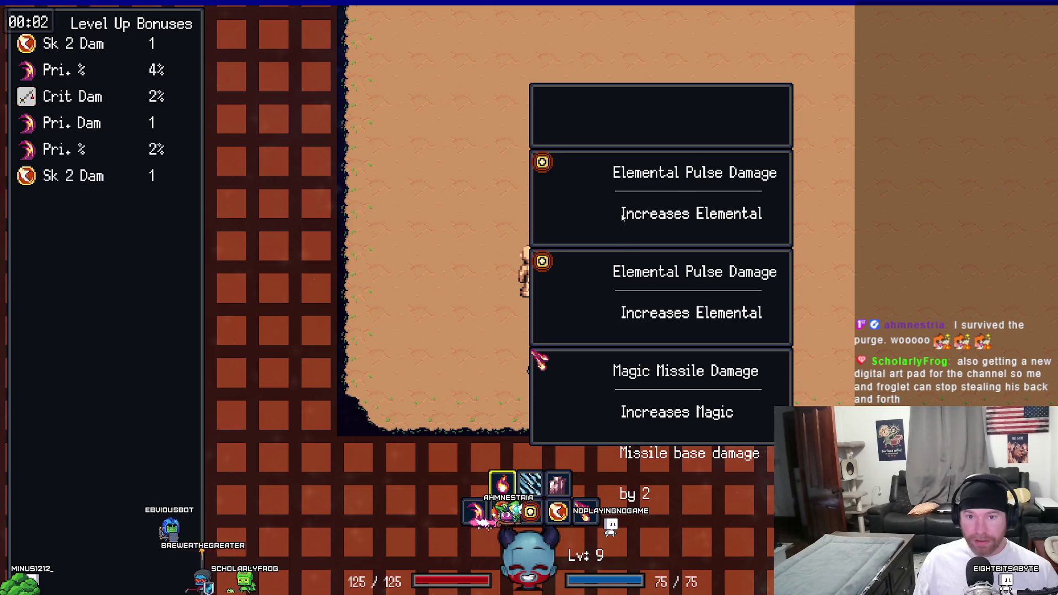
pyautogui.click(604, 380)
pyautogui.click(605, 382)
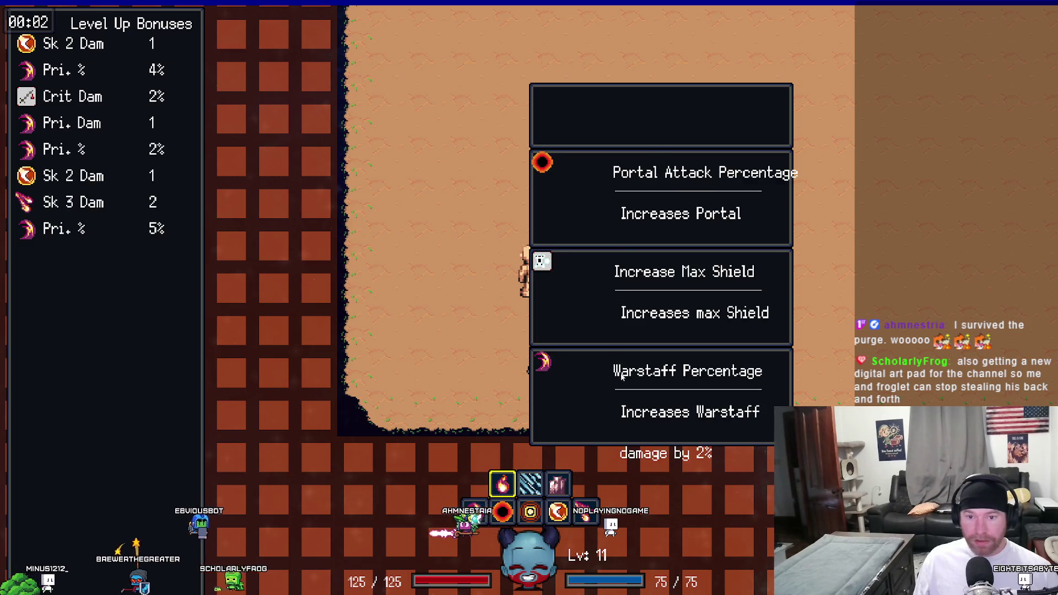
pyautogui.click(607, 380)
pyautogui.click(626, 299)
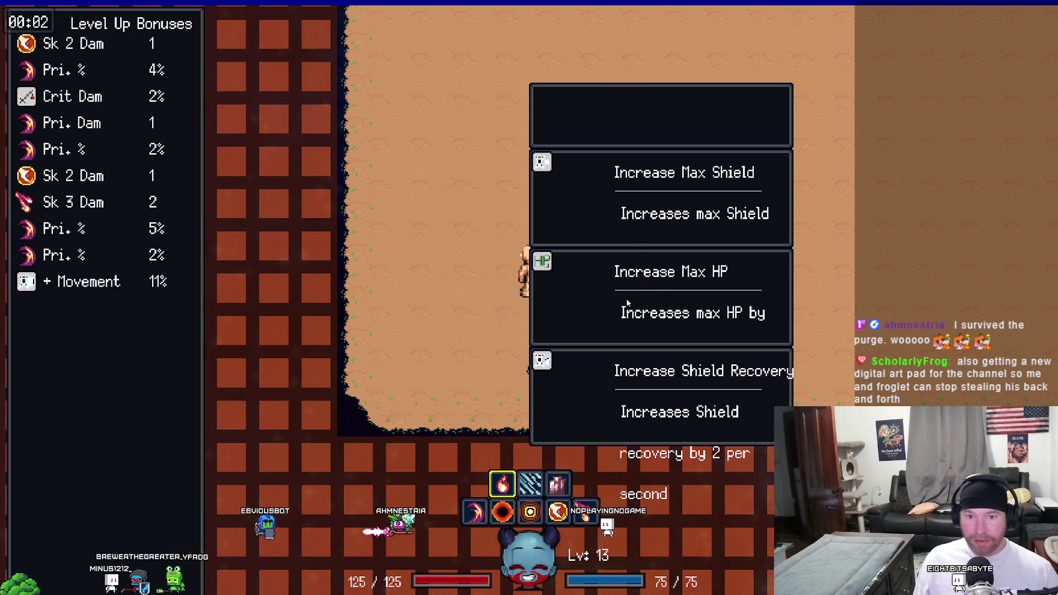
# - Keep picking the top bonus card (Max Shield, Max HP, max MP and more) until reaching level 41
pyautogui.click(659, 206)
pyautogui.click(659, 207)
pyautogui.click(659, 206)
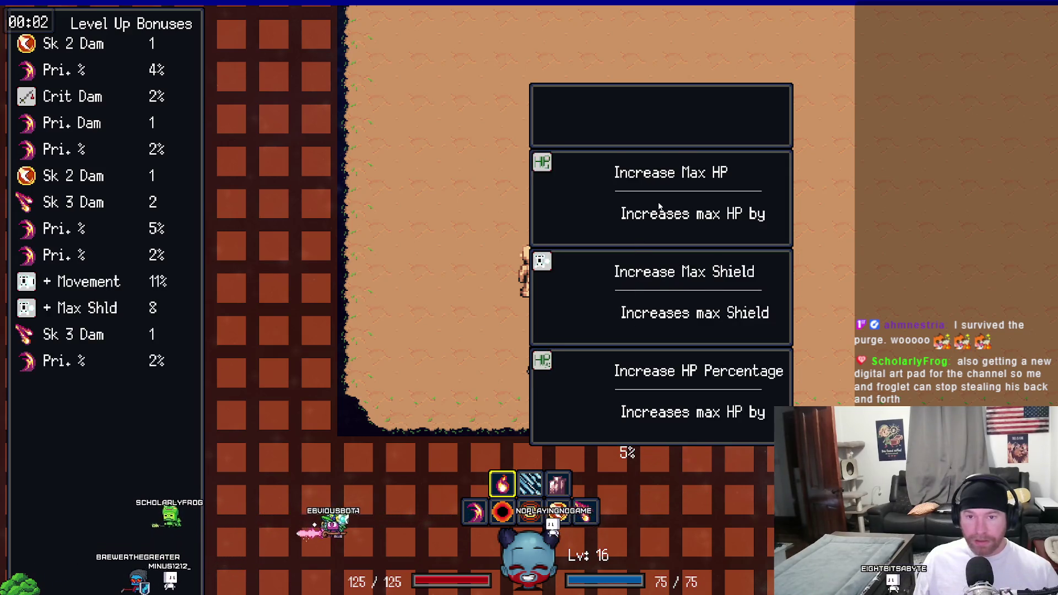
pyautogui.click(659, 207)
pyautogui.click(659, 206)
pyautogui.click(659, 207)
pyautogui.click(659, 207)
pyautogui.click(659, 205)
pyautogui.click(660, 206)
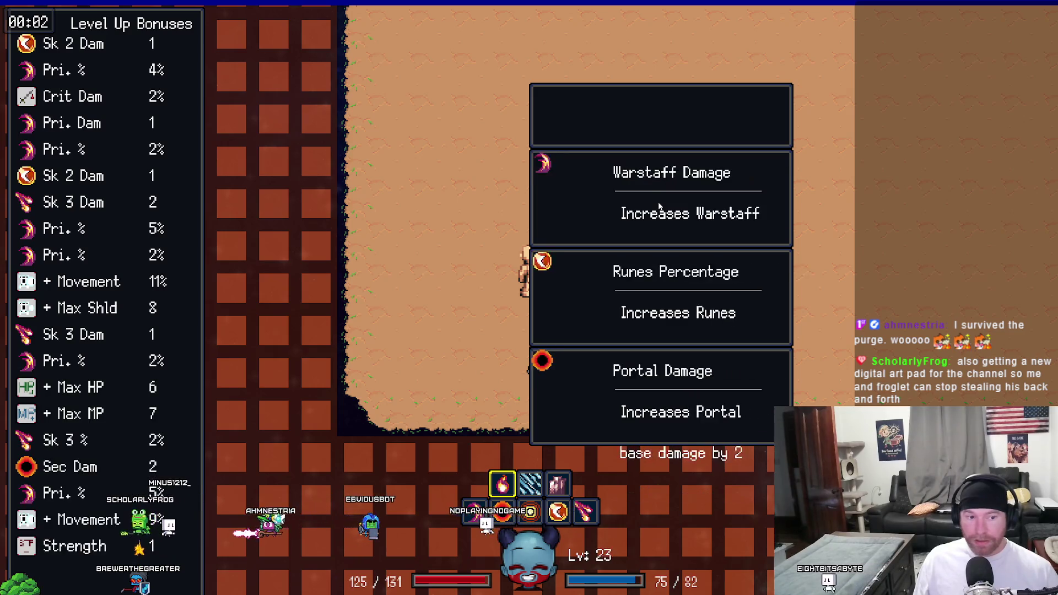
pyautogui.click(659, 205)
pyautogui.click(659, 204)
pyautogui.click(659, 204)
pyautogui.click(660, 204)
pyautogui.click(659, 204)
pyautogui.click(659, 204)
pyautogui.click(660, 204)
pyautogui.click(659, 204)
pyautogui.click(659, 204)
pyautogui.click(659, 204)
pyautogui.click(659, 204)
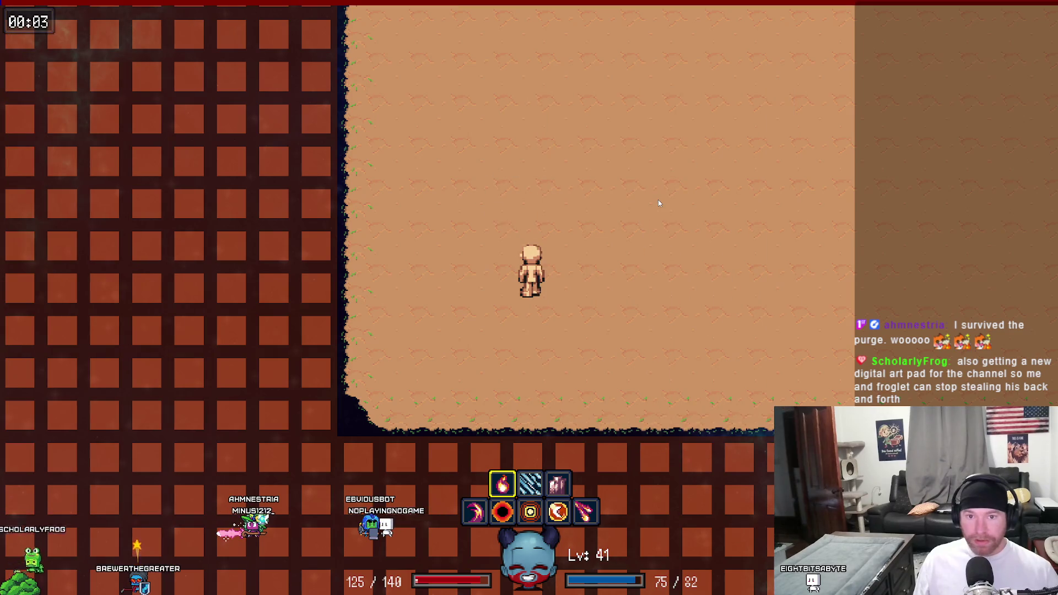
# - Show the Level Up Bonuses list and equipment panel, scroll through every bonus, then break into the debugger
pyautogui.press('a')
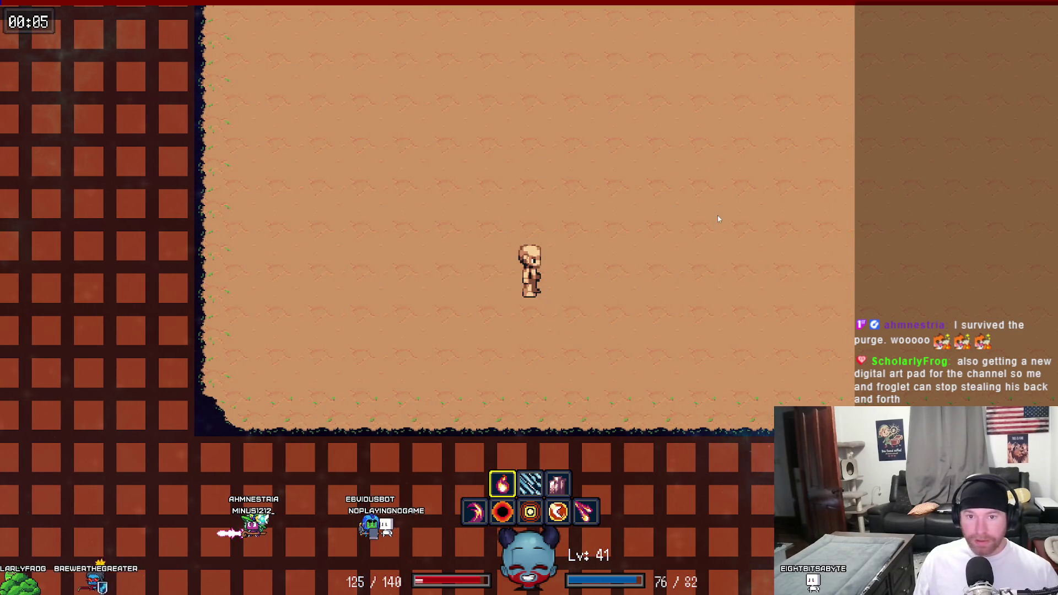
pyautogui.press('Tab')
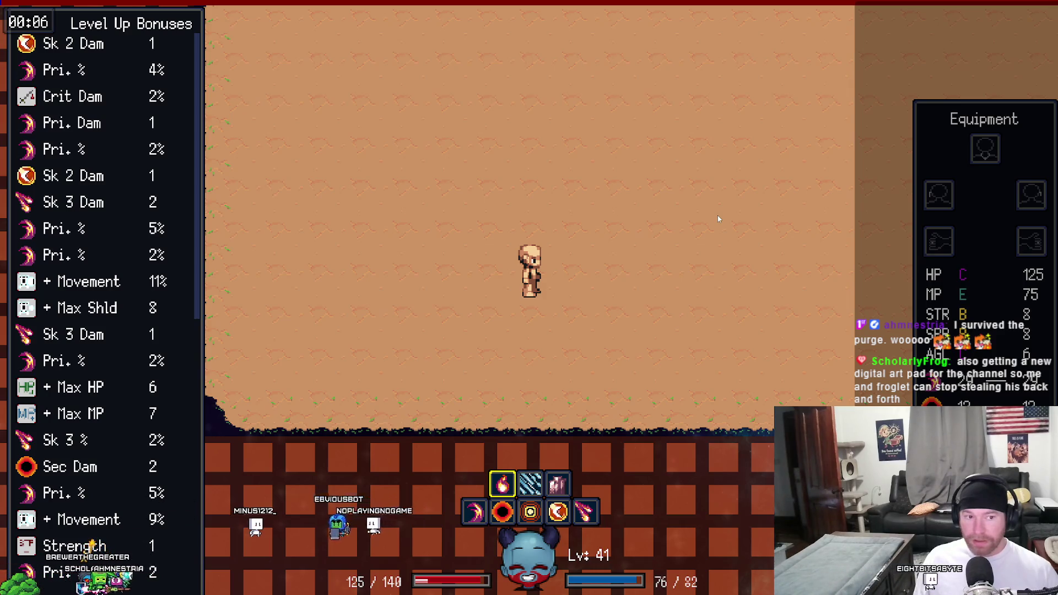
pyautogui.scroll(-6, 134, 220)
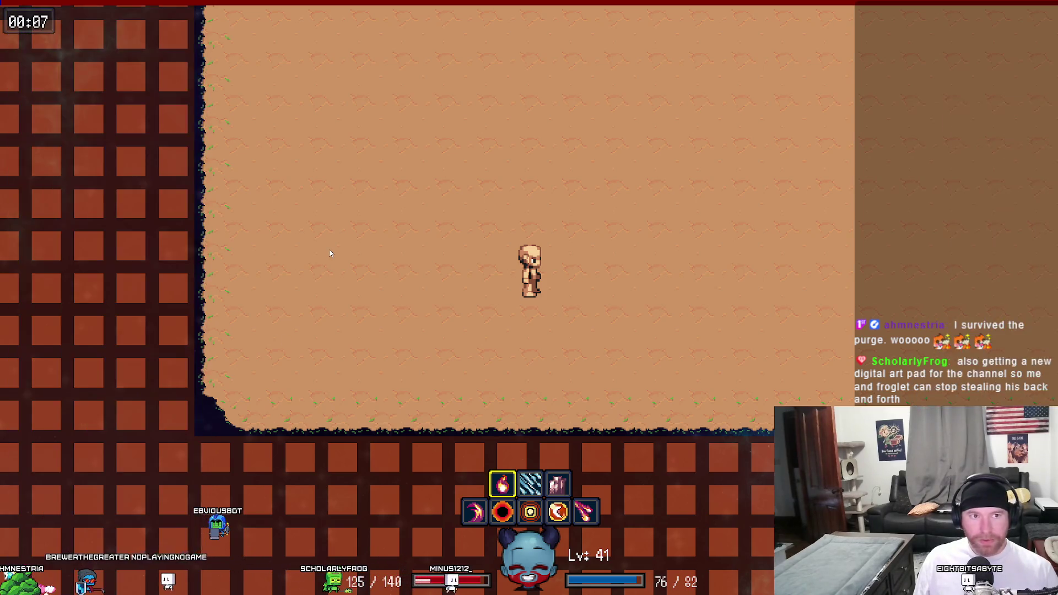
pyautogui.moveTo(199, 196); pyautogui.dragTo(191, 586)
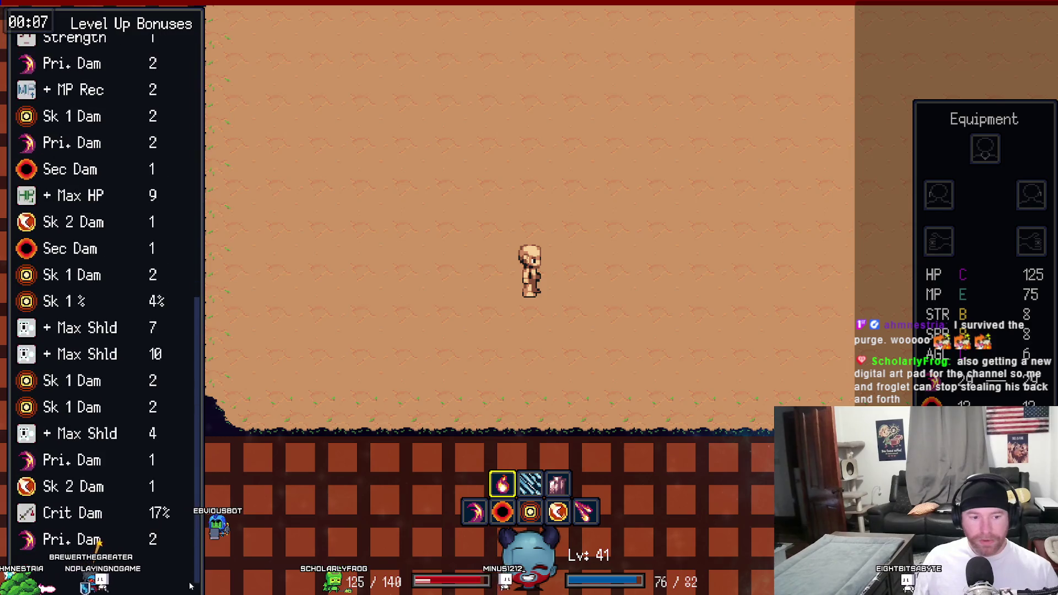
pyautogui.moveTo(203, 528)
pyautogui.mouseDown()
pyautogui.moveTo(170, 134)
pyautogui.moveTo(185, 448)
pyautogui.moveTo(230, 126)
pyautogui.mouseUp()
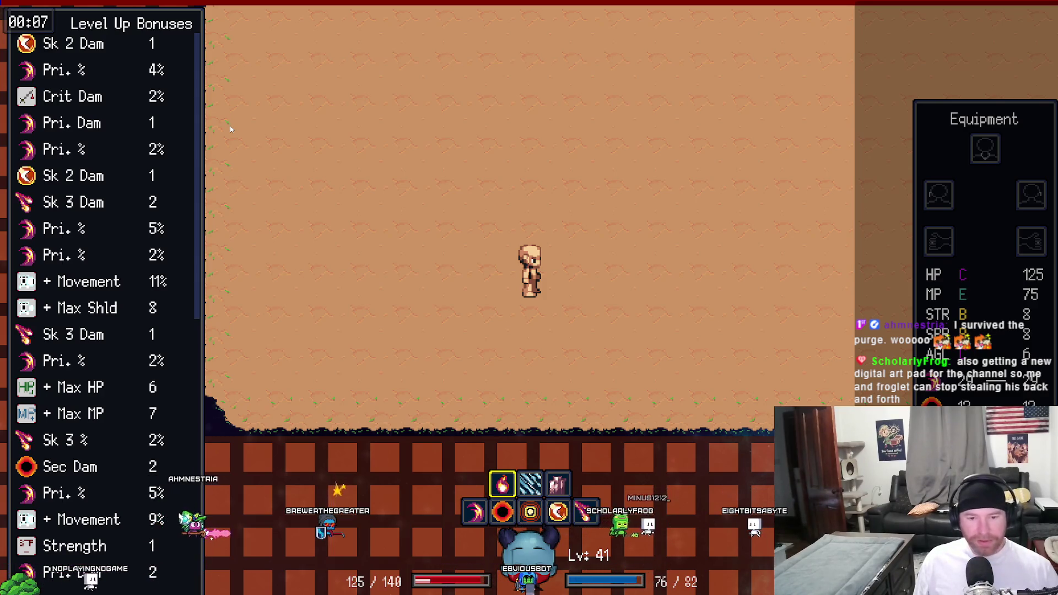
pyautogui.moveTo(193, 45)
pyautogui.mouseDown()
pyautogui.moveTo(190, 422)
pyautogui.moveTo(229, 87)
pyautogui.moveTo(211, 503)
pyautogui.moveTo(184, 146)
pyautogui.moveTo(191, 37)
pyautogui.moveTo(176, 563)
pyautogui.moveTo(237, 3)
pyautogui.moveTo(193, 330)
pyautogui.moveTo(195, 66)
pyautogui.moveTo(186, 544)
pyautogui.moveTo(202, 494)
pyautogui.mouseUp()
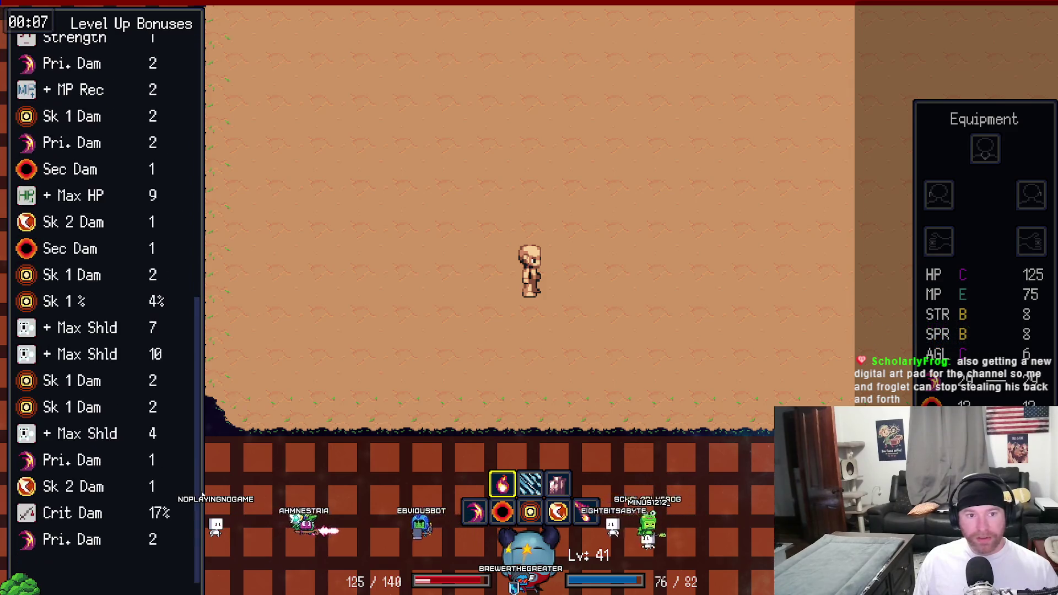
pyautogui.press('Tab')
pyautogui.press('Tab')
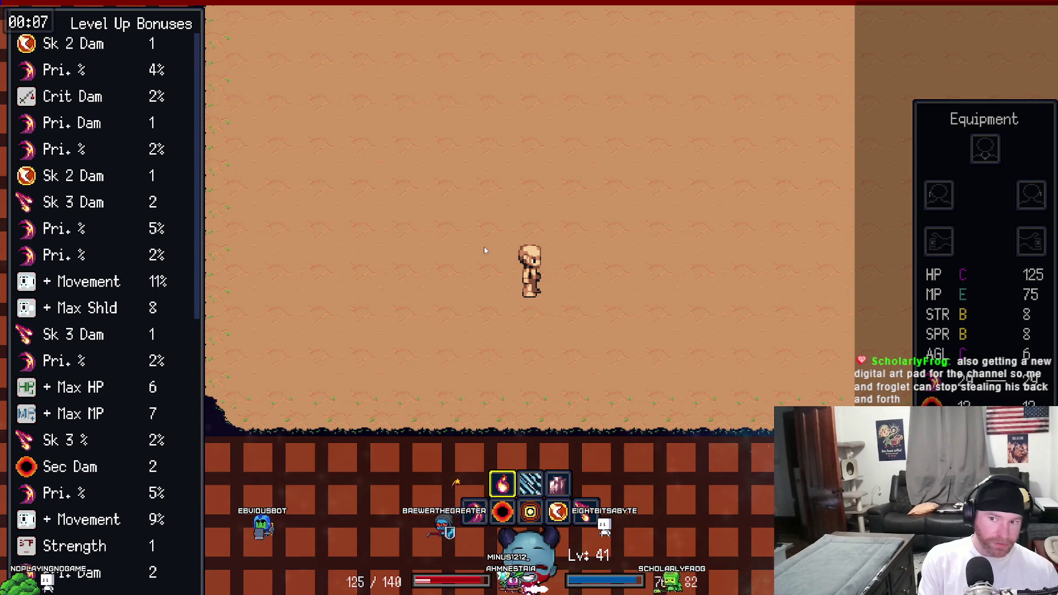
pyautogui.press('m')
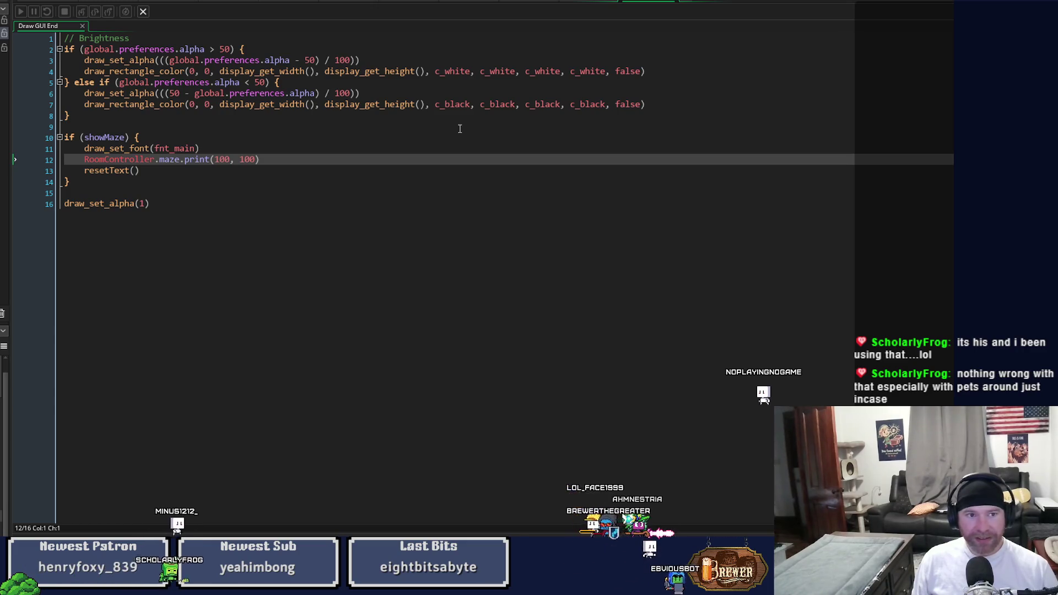
# - Restore the full code workspace after the debugger stops at line 12 of Draw GUI End
pyautogui.click(682, 8)
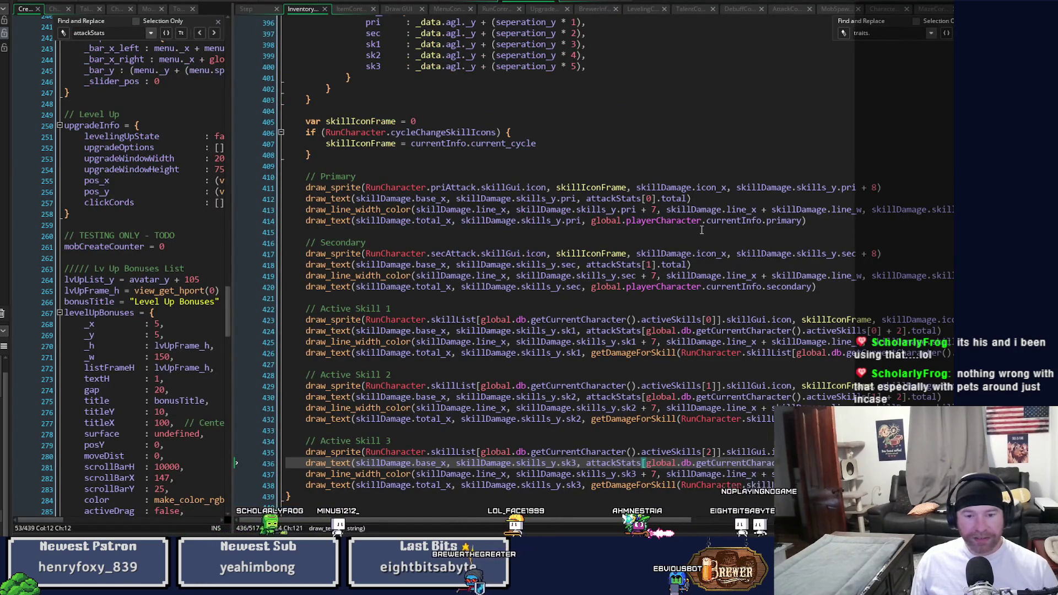
# - Switch to the player's Step event and scroll down to the checkLevelUp() call near line 331
pyautogui.scroll(-2, 668, 237)
pyautogui.scroll(2, 669, 237)
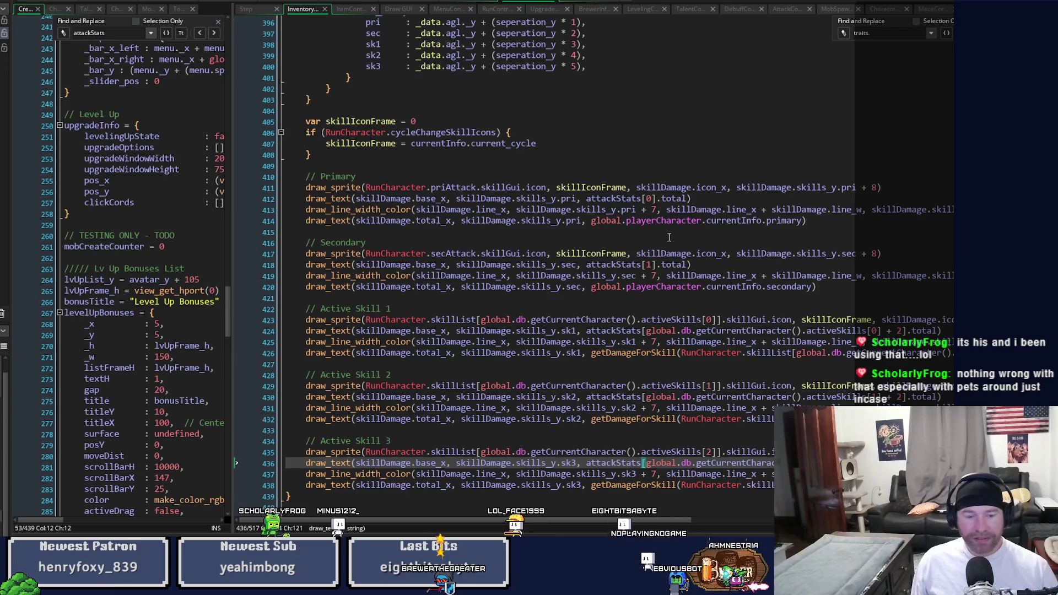
pyautogui.scroll(2, 669, 237)
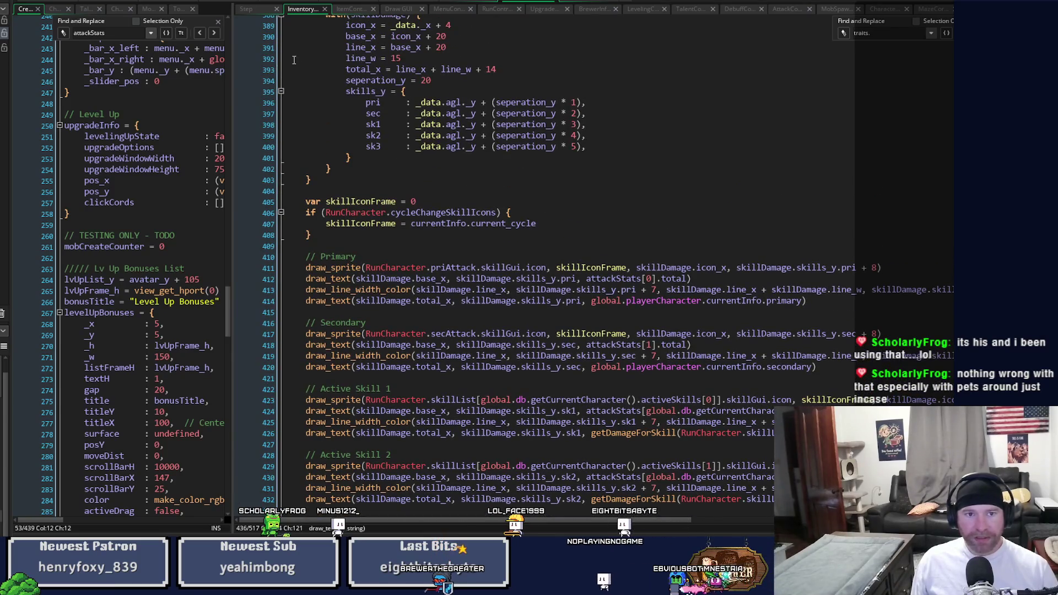
pyautogui.hotkey('ctrl', 'shift', 'Tab')
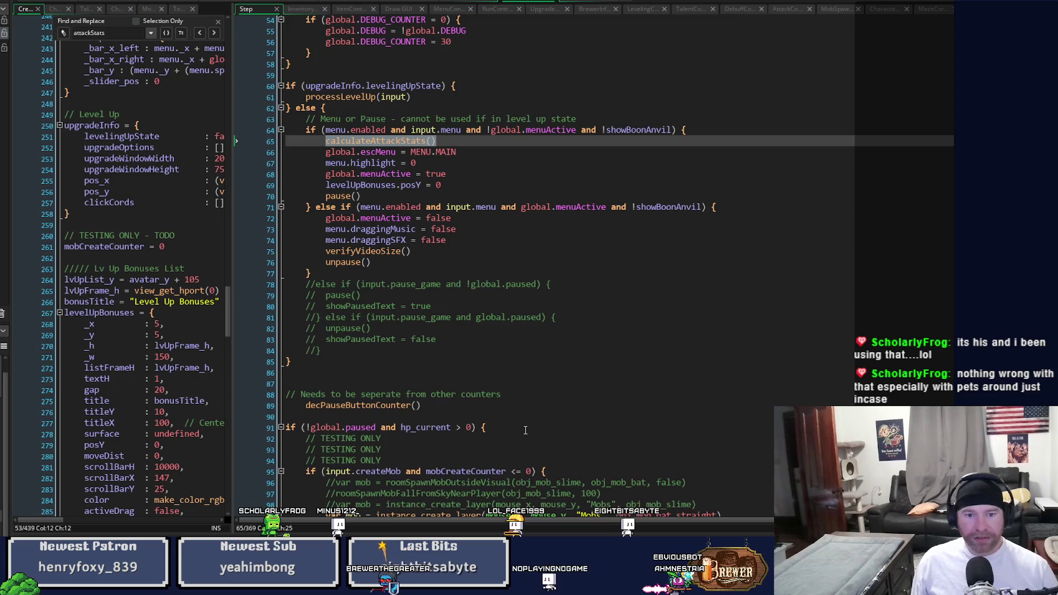
pyautogui.scroll(-3, 525, 430)
pyautogui.scroll(6, 525, 419)
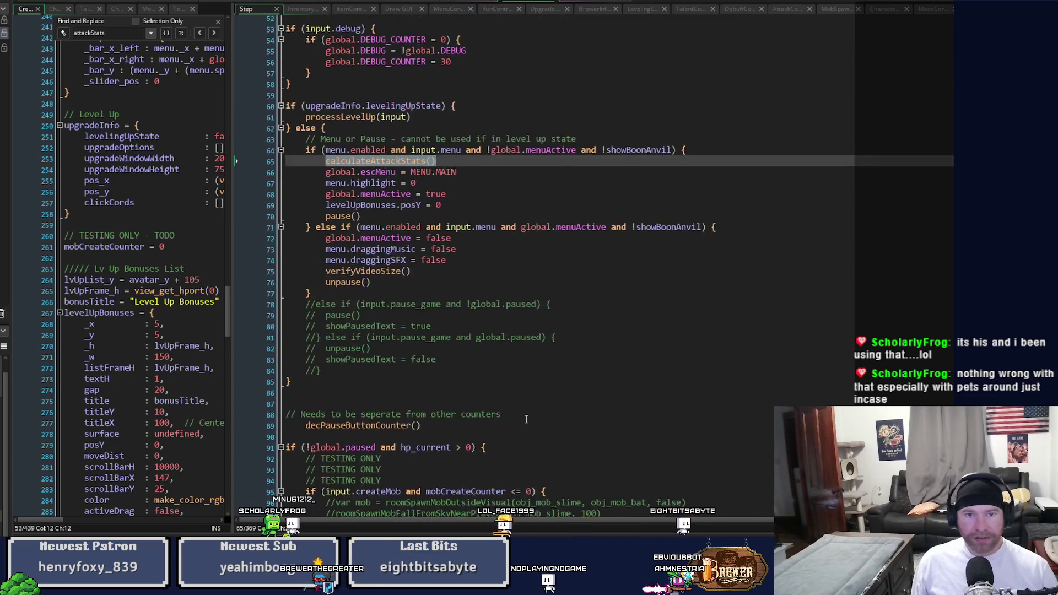
pyautogui.scroll(-6, 525, 418)
pyautogui.scroll(-13, 525, 419)
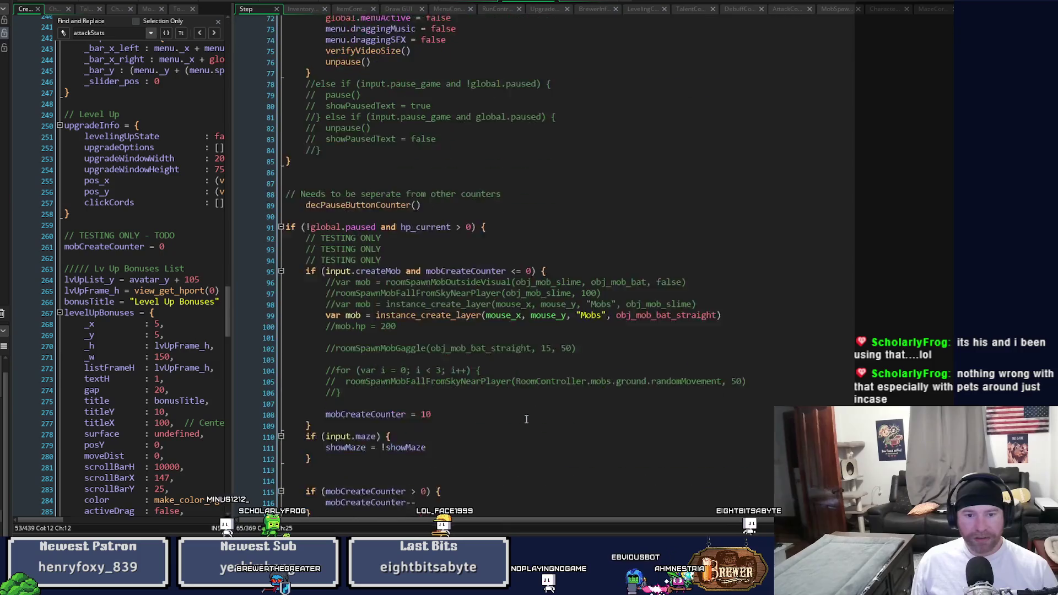
pyautogui.scroll(-5, 527, 414)
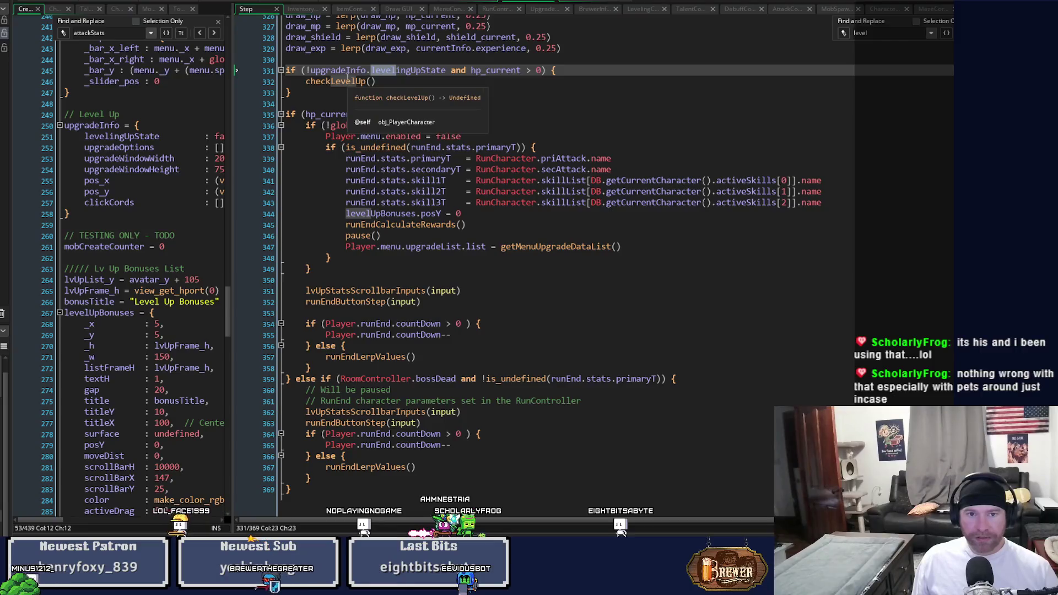
# - Trace the definitions of checkLevelUp, getExpToLevel and expCalculation
pyautogui.middleClick(348, 82)
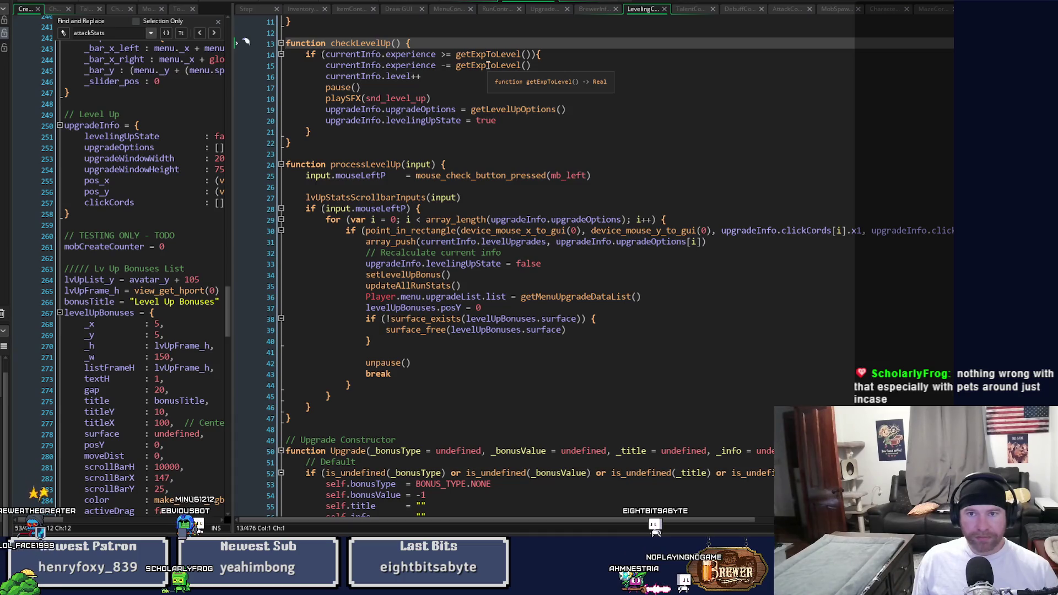
pyautogui.middleClick(488, 65)
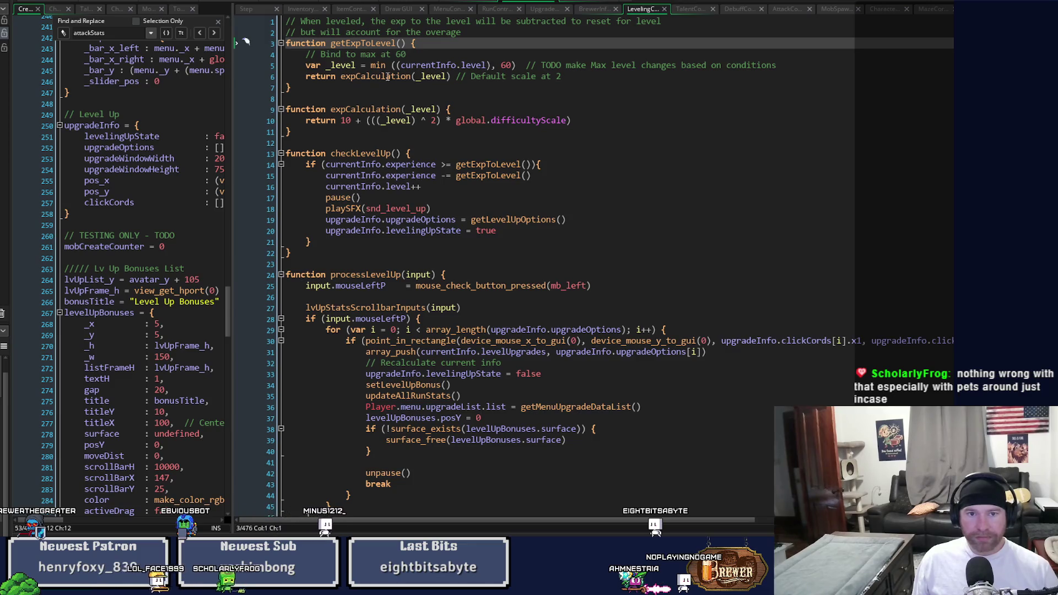
pyautogui.middleClick(380, 76)
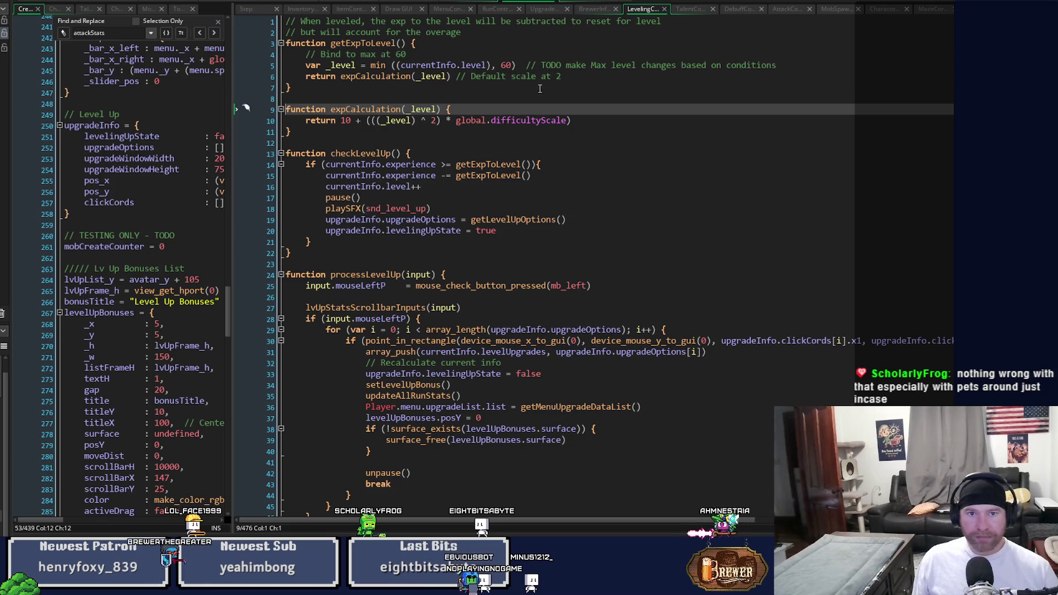
# - Return to the checkLevelUp definition and open the getLevelUpOptions definition from its call
pyautogui.click(253, 8)
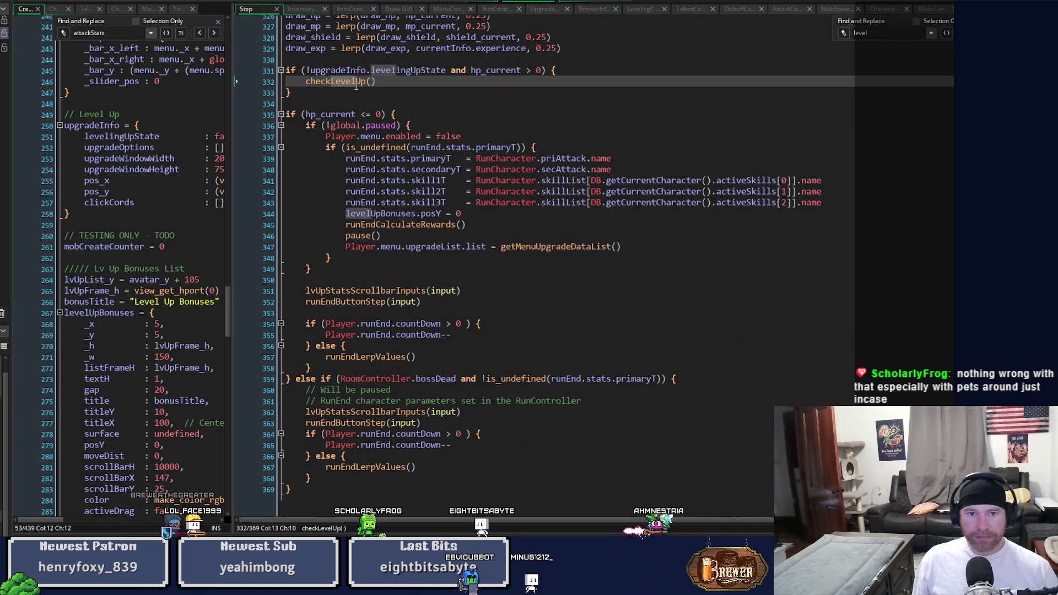
pyautogui.hotkey('ctrl', 'Tab')
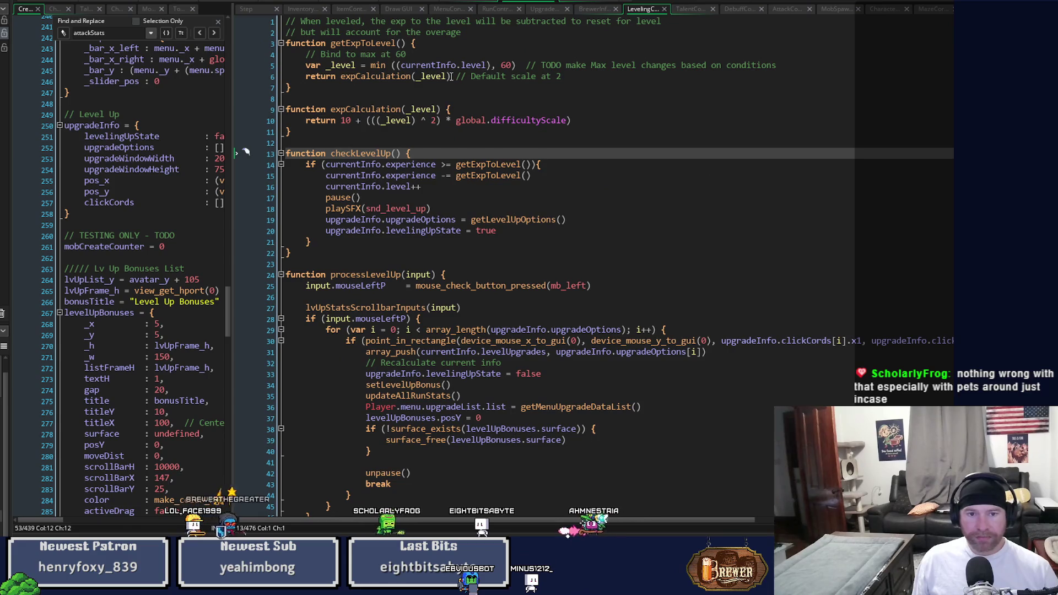
pyautogui.moveTo(379, 66)
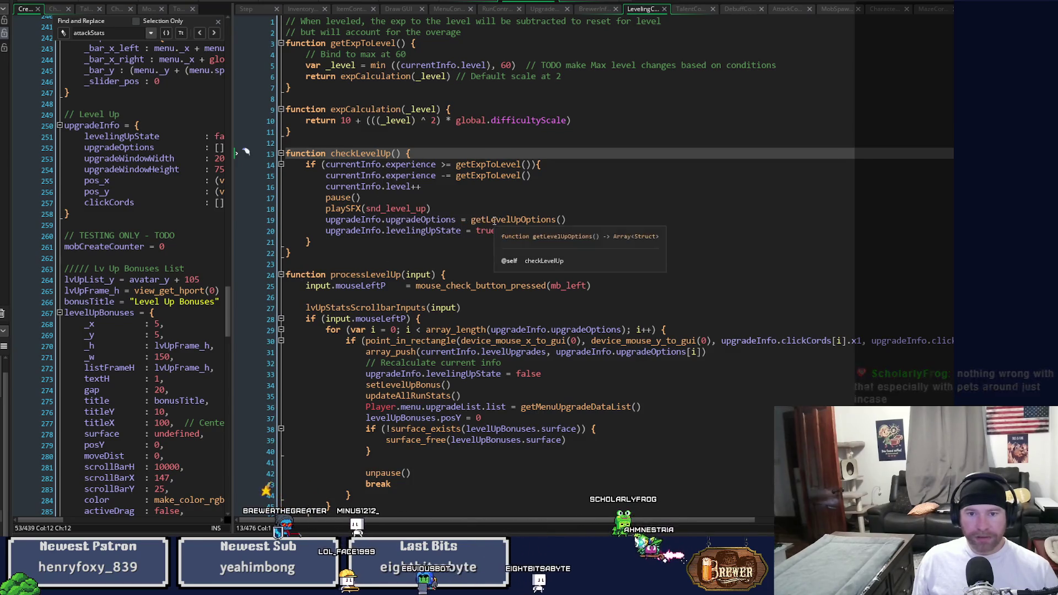
pyautogui.middleClick(532, 221)
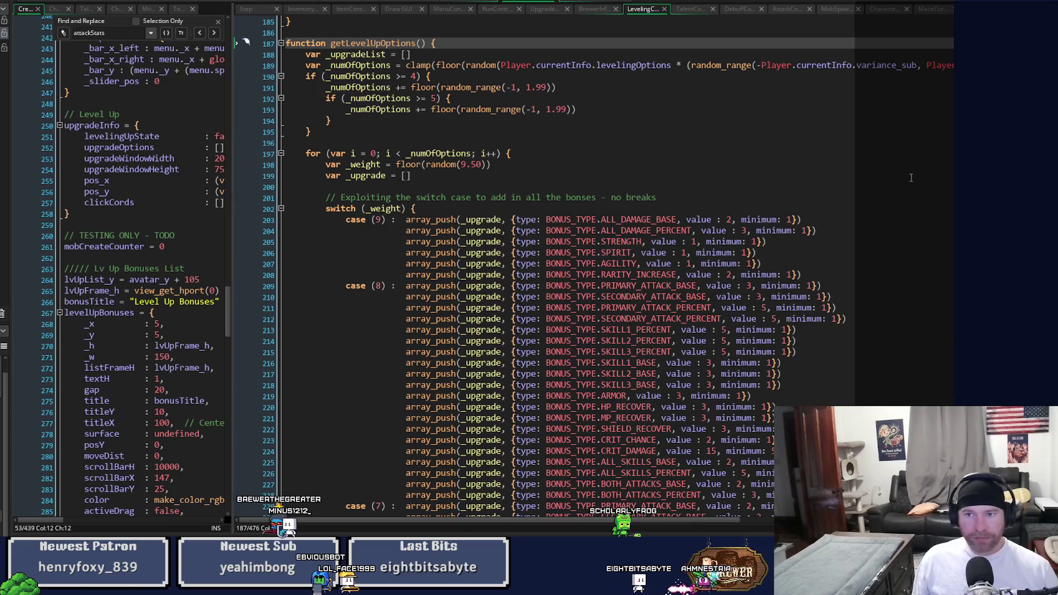
# - Scroll through the weighted bonus cases in getLevelUpOptions, then back up the LevelingC script
pyautogui.scroll(-2, 911, 177)
pyautogui.scroll(5, 911, 178)
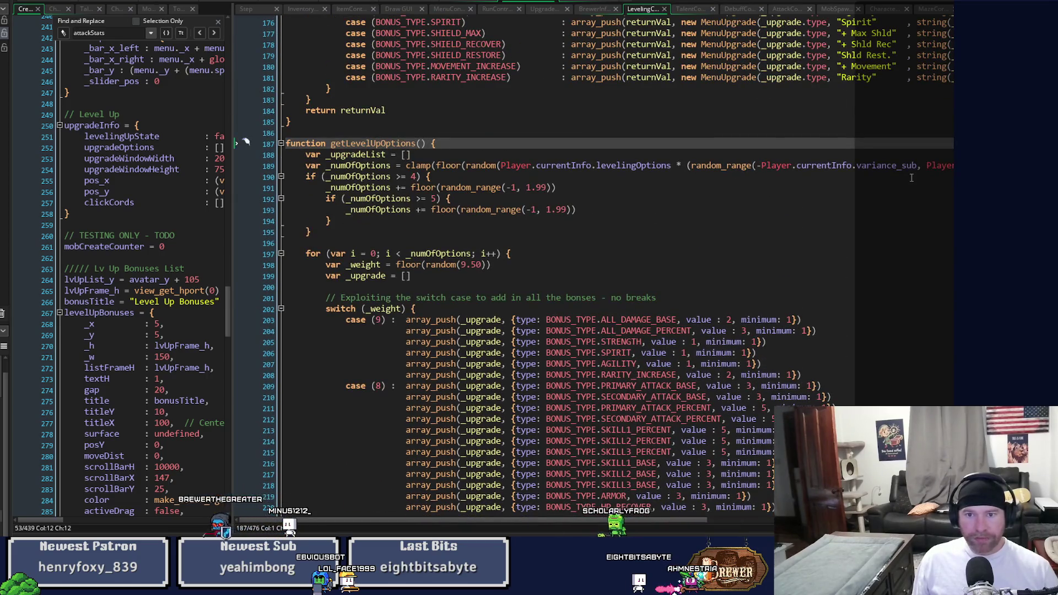
pyautogui.scroll(-3, 911, 177)
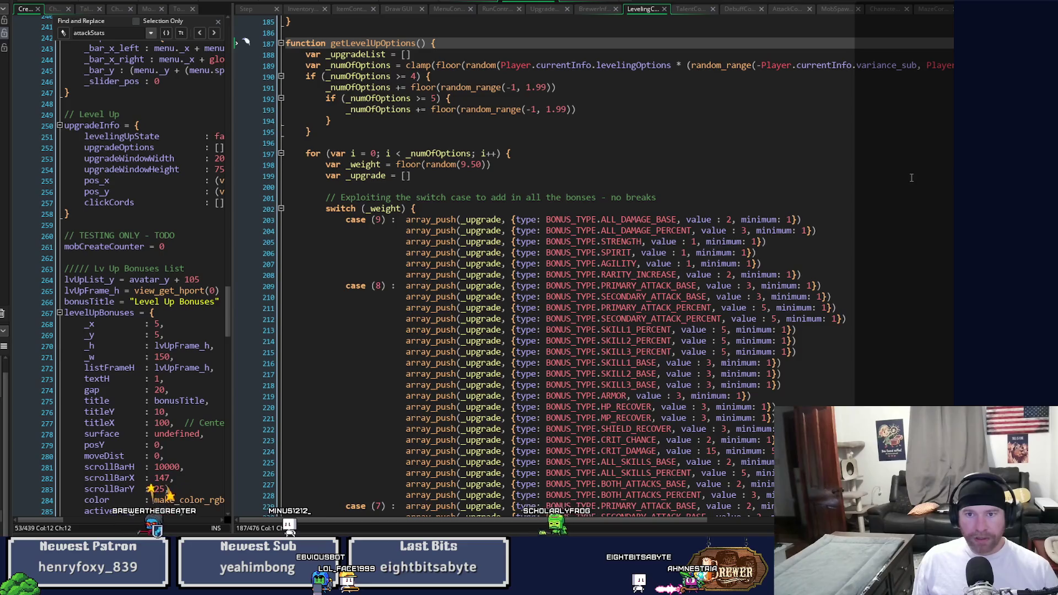
pyautogui.scroll(-9, 784, 338)
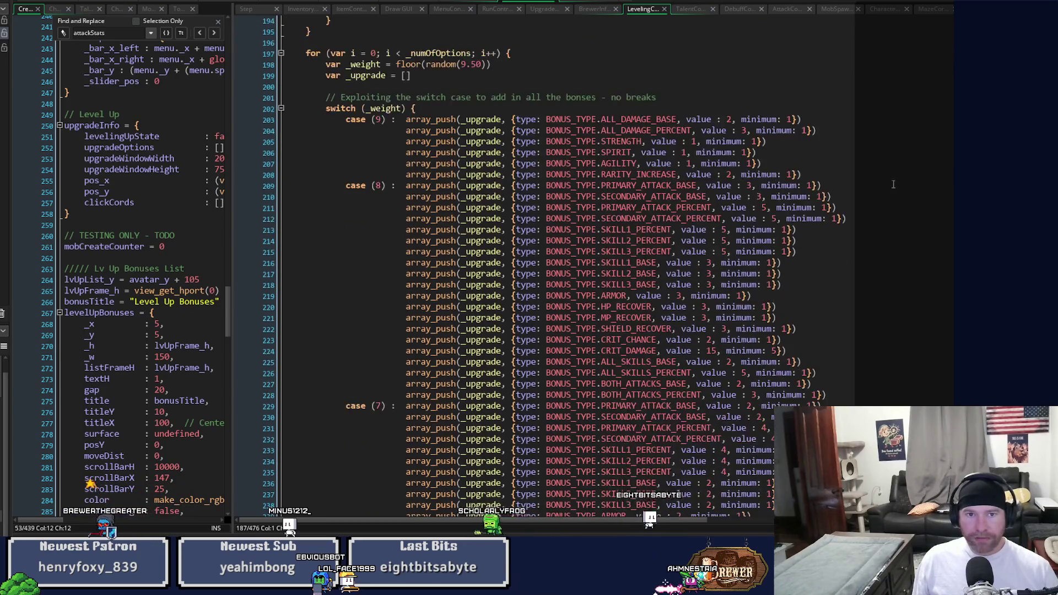
pyautogui.scroll(-10, 784, 338)
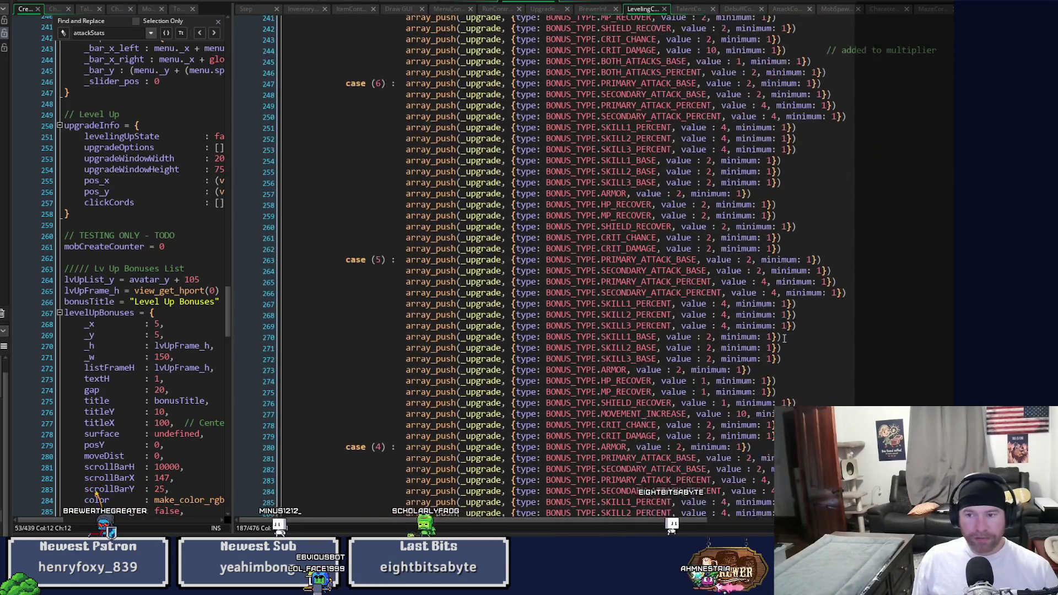
pyautogui.scroll(-20, 551, 264)
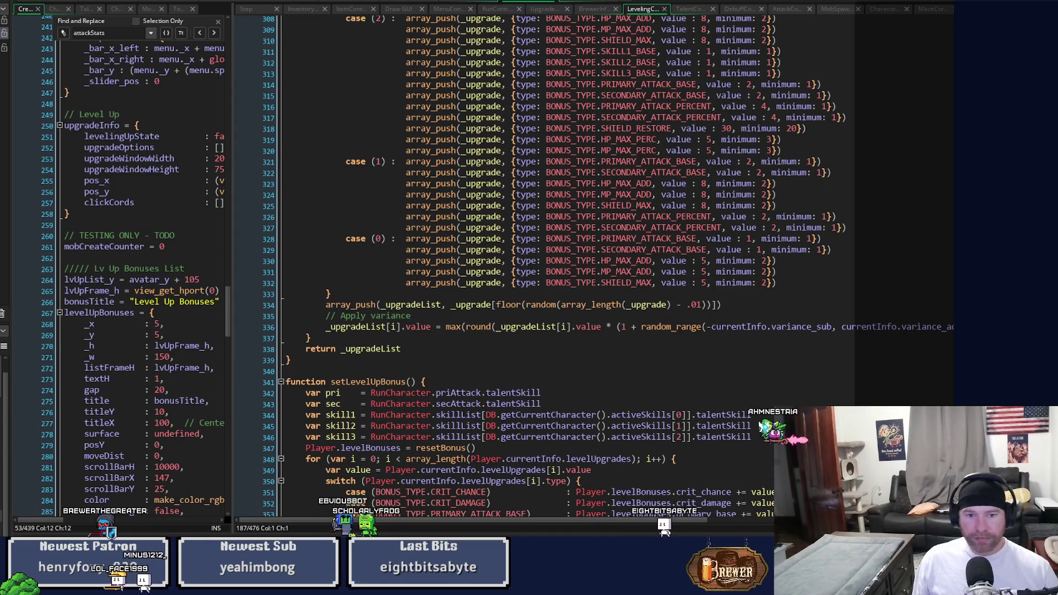
pyautogui.scroll(20, 552, 265)
pyautogui.scroll(-20, 950, 182)
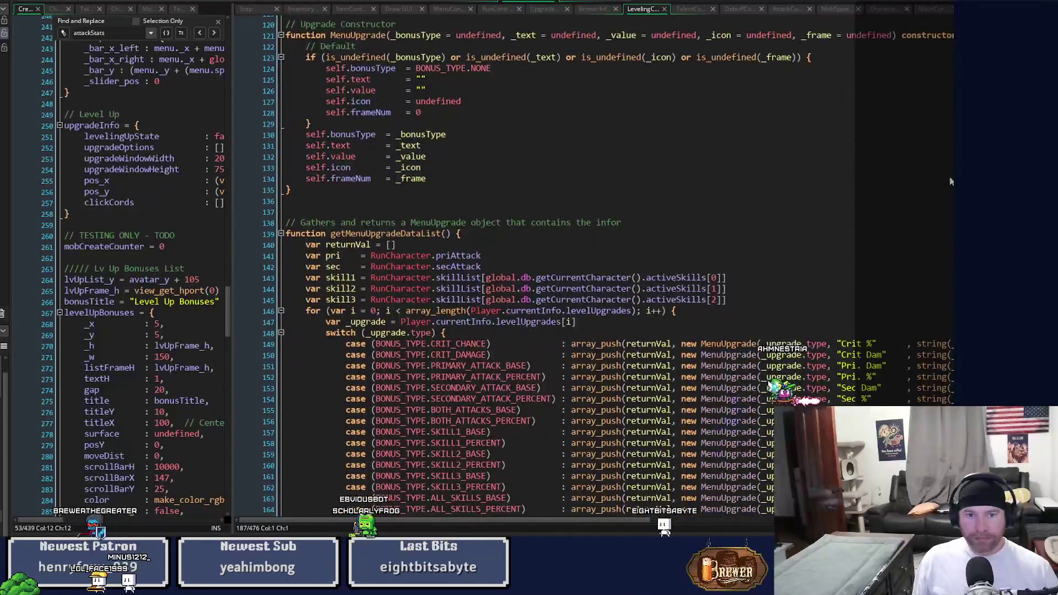
pyautogui.scroll(20, 950, 176)
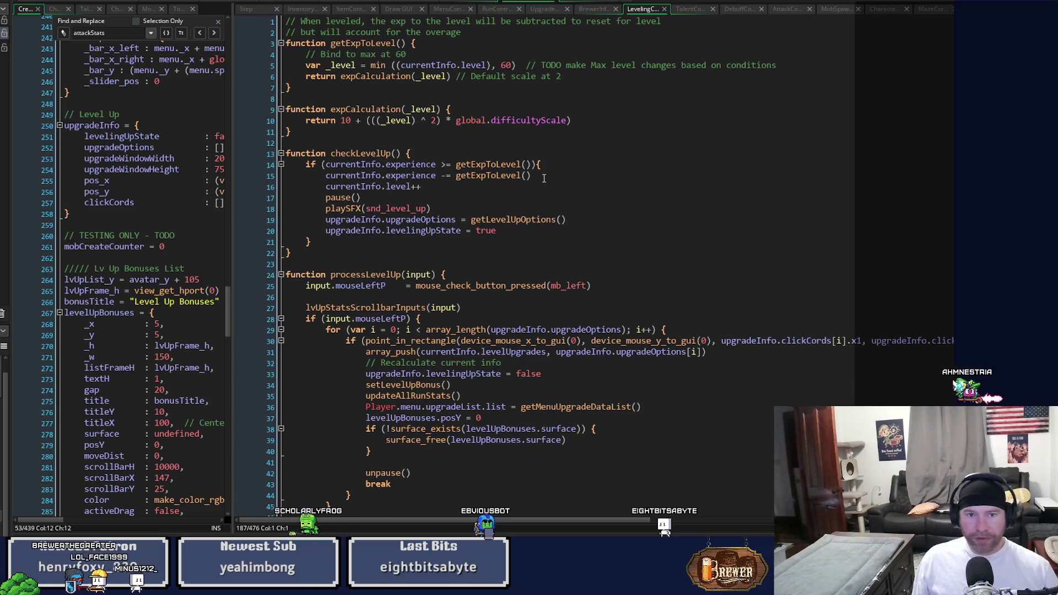
# - Copy processLevelUp and search the Step event for it, finding the call on line 61
pyautogui.doubleClick(369, 276)
pyautogui.hotkey('ctrl', 'c')
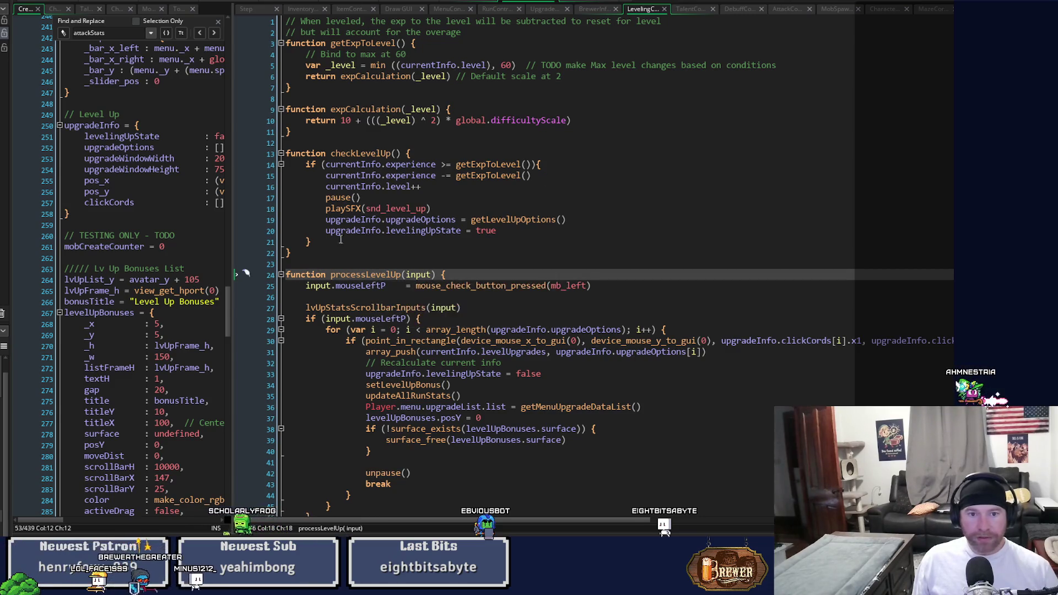
pyautogui.click(247, 9)
pyautogui.hotkey('ctrl', 'f')
pyautogui.hotkey('ctrl', 'v')
pyautogui.press('Return')
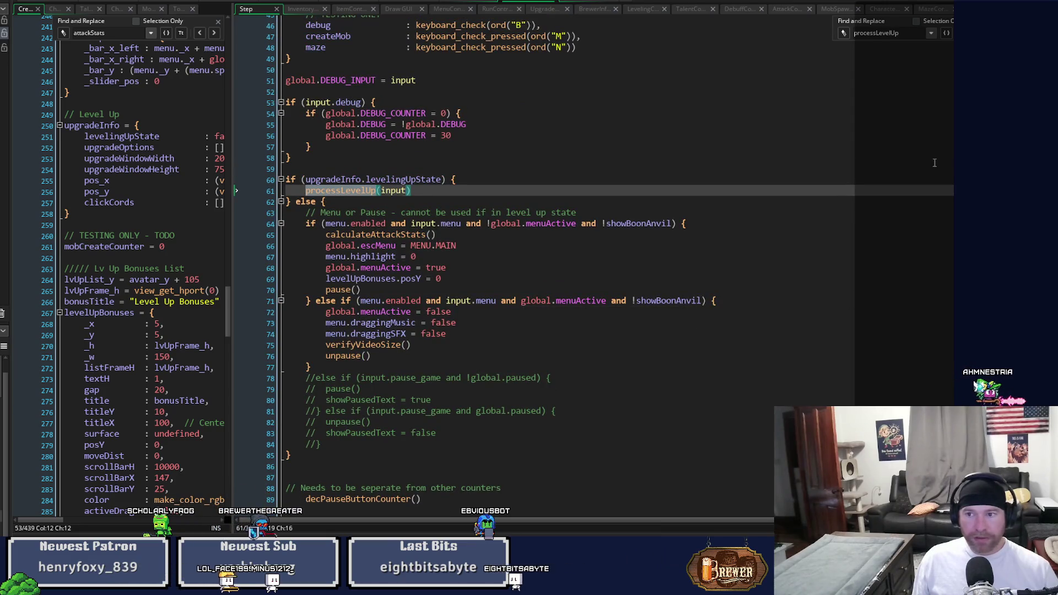
pyautogui.scroll(15, 529, 264)
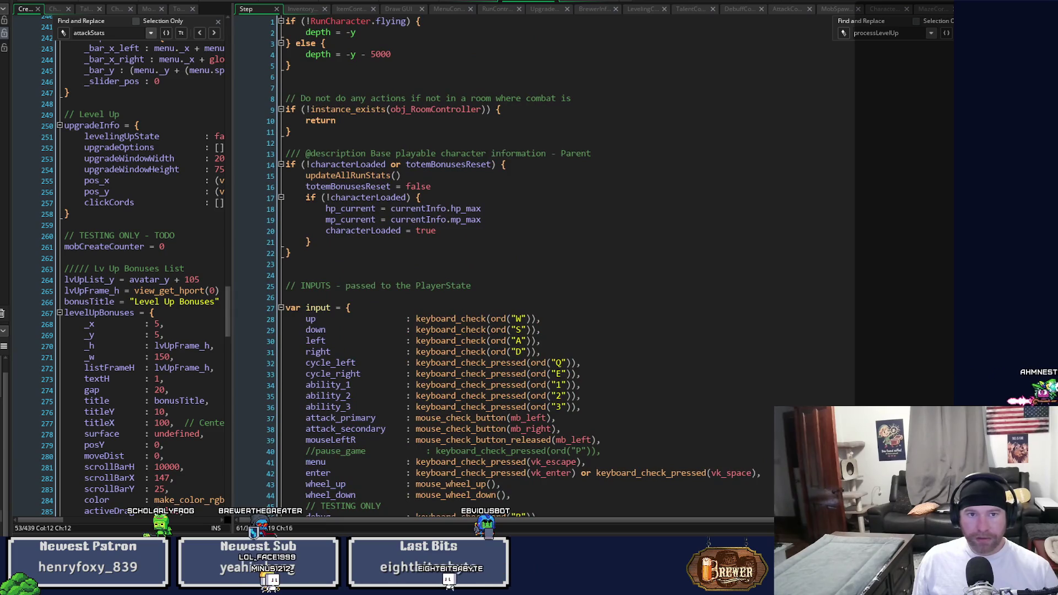
pyautogui.scroll(-20, 237, 490)
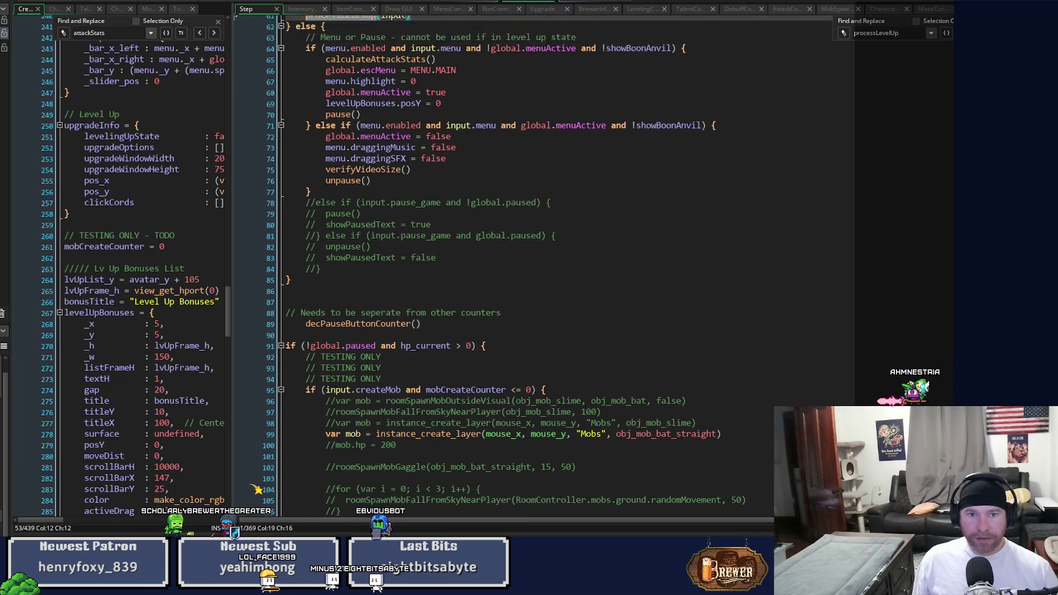
pyautogui.scroll(3, 237, 490)
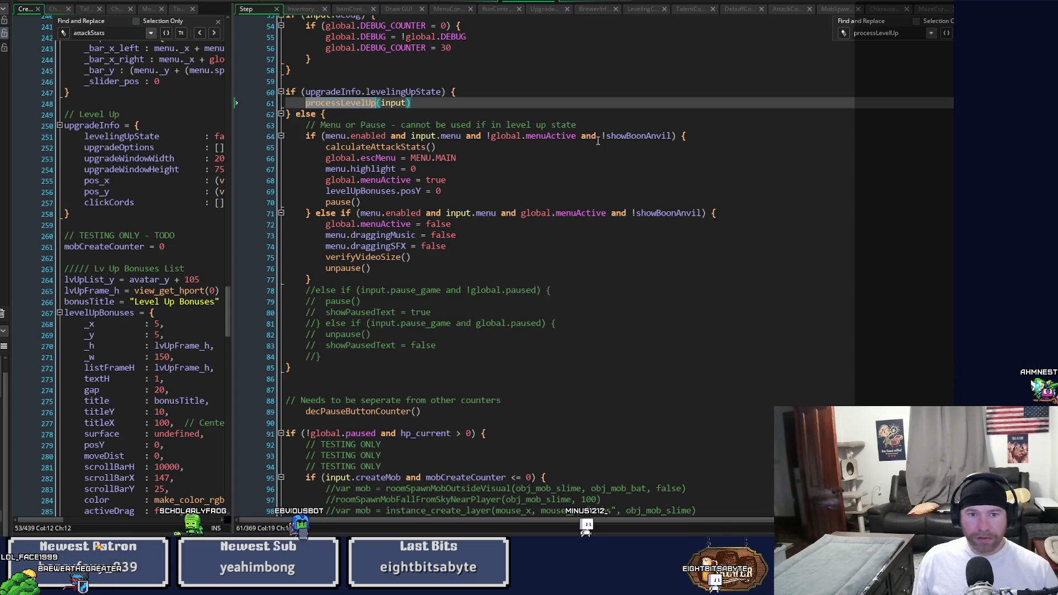
# - Jump back to the processLevelUp definition and open the updateAllRunStats definition beside it
pyautogui.click(332, 103)
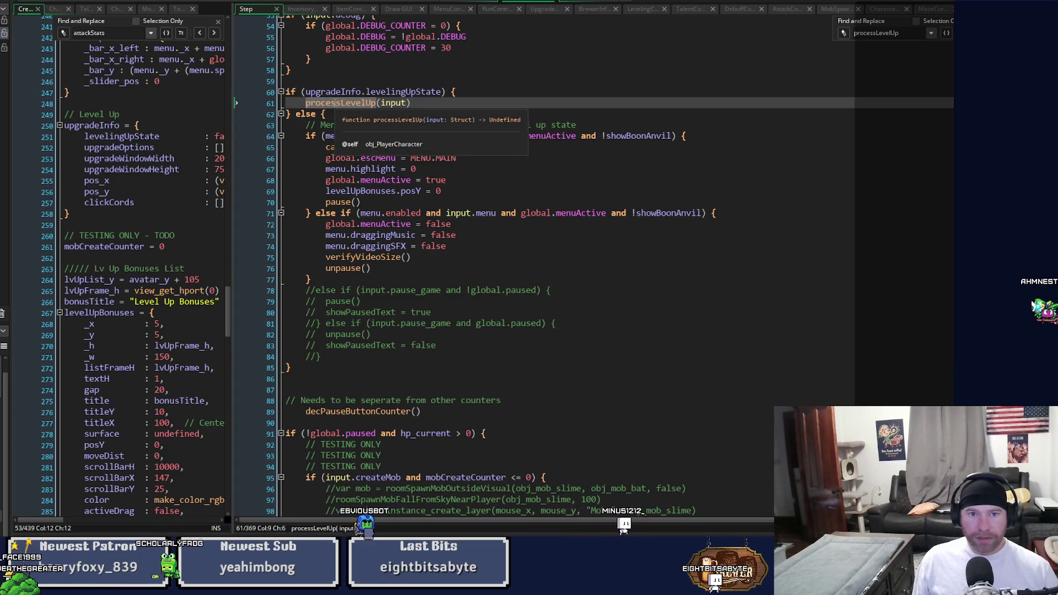
pyautogui.press('F12')
pyautogui.click(741, 291)
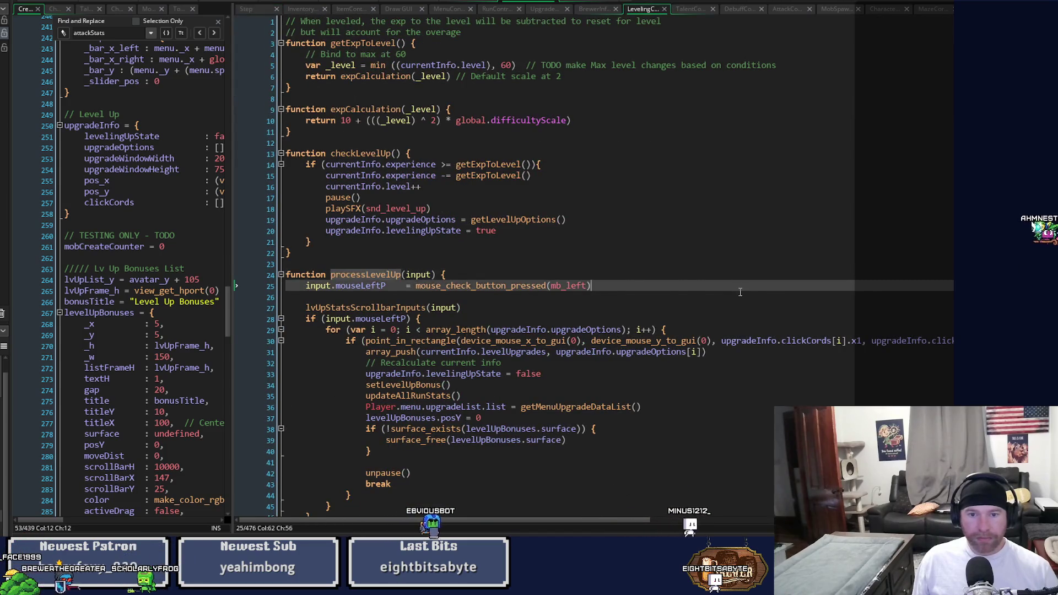
pyautogui.scroll(-4, 741, 291)
pyautogui.scroll(-1, 721, 355)
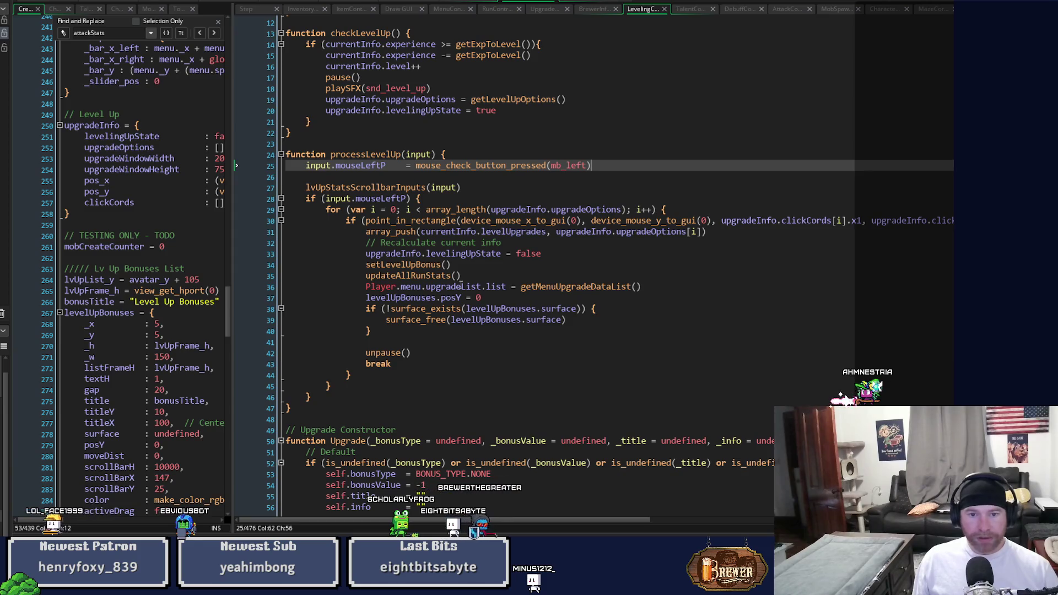
pyautogui.doubleClick(430, 276)
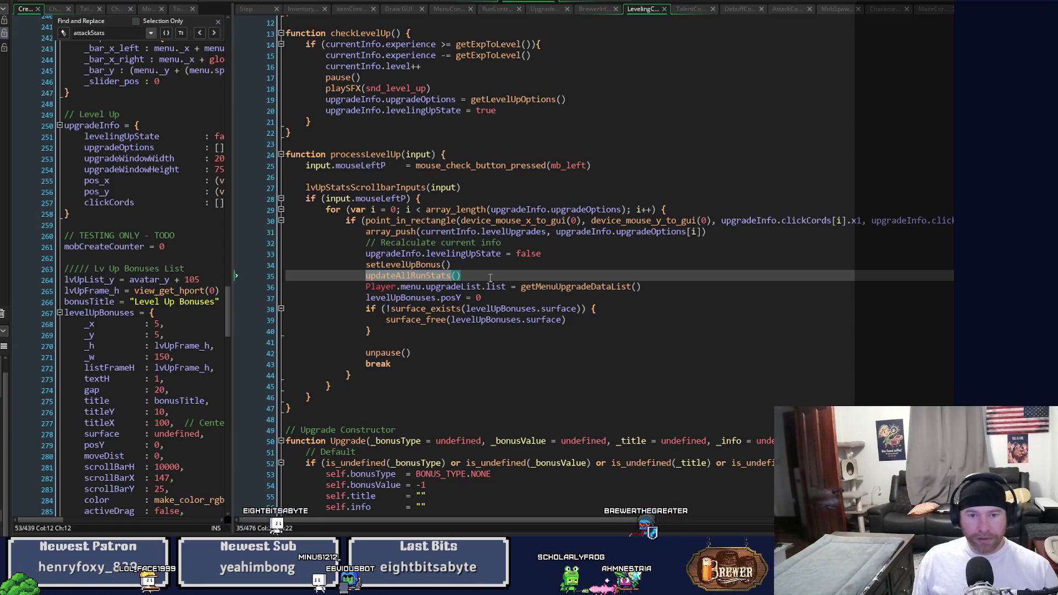
pyautogui.middleClick(427, 277)
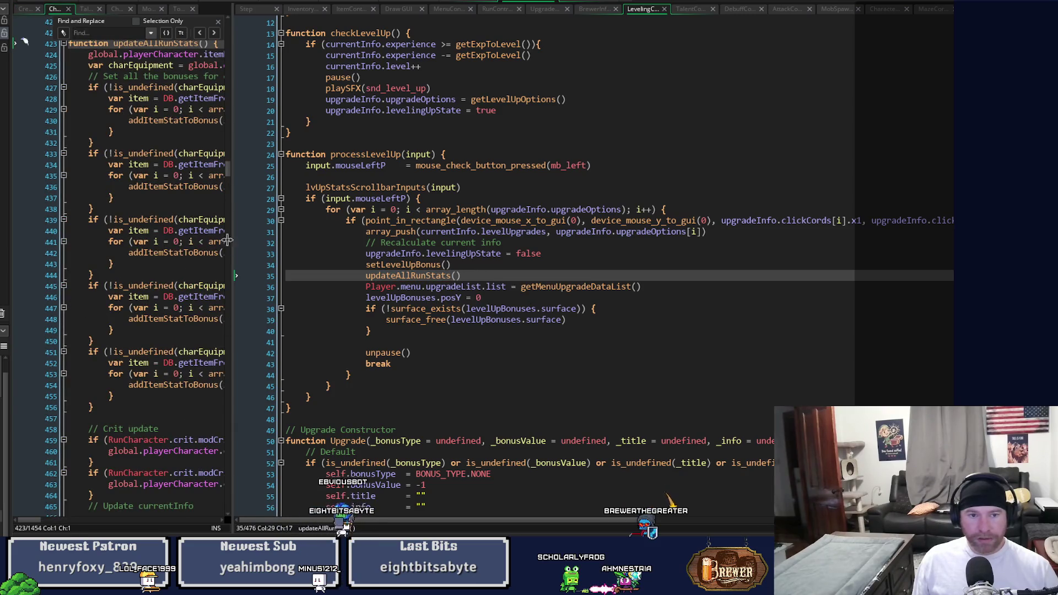
# - Adjust the splitter between the two code editors, finishing with the right editor pane widened
pyautogui.moveTo(230, 241); pyautogui.dragTo(557, 263)
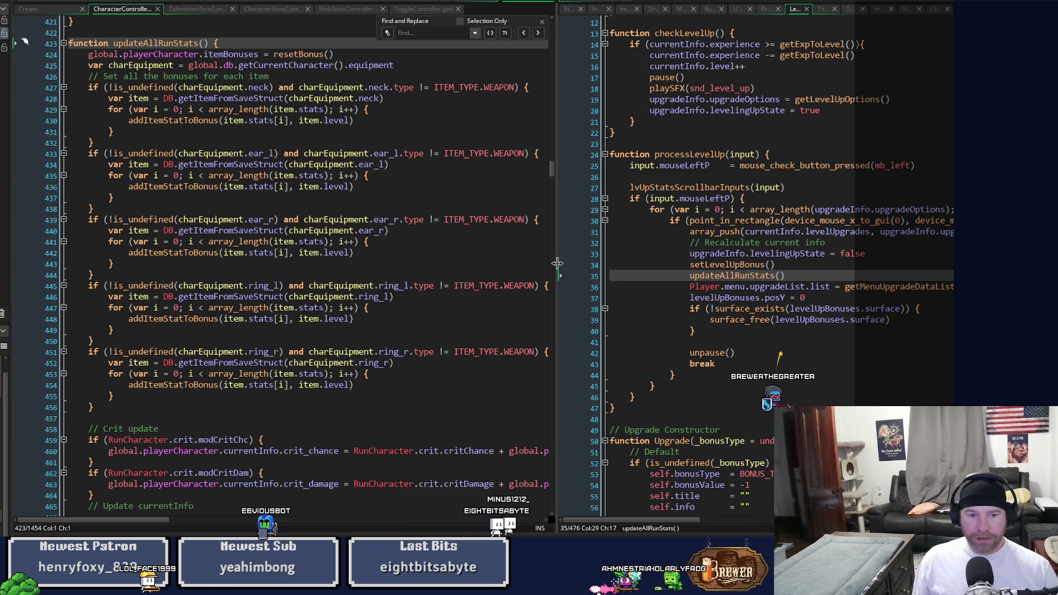
pyautogui.moveTo(557, 263); pyautogui.dragTo(569, 264)
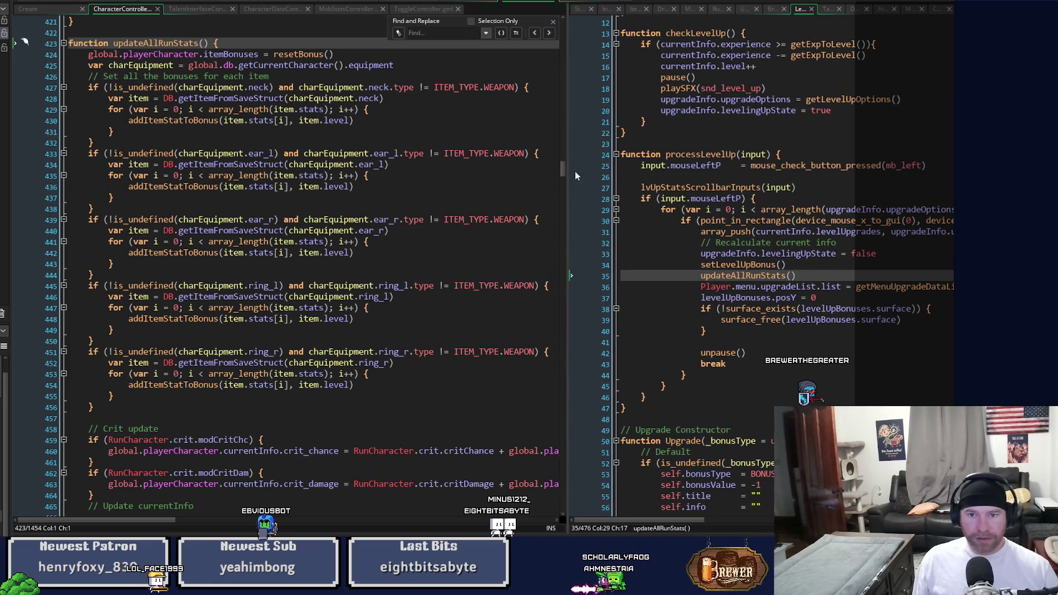
pyautogui.moveTo(566, 168); pyautogui.dragTo(563, 201)
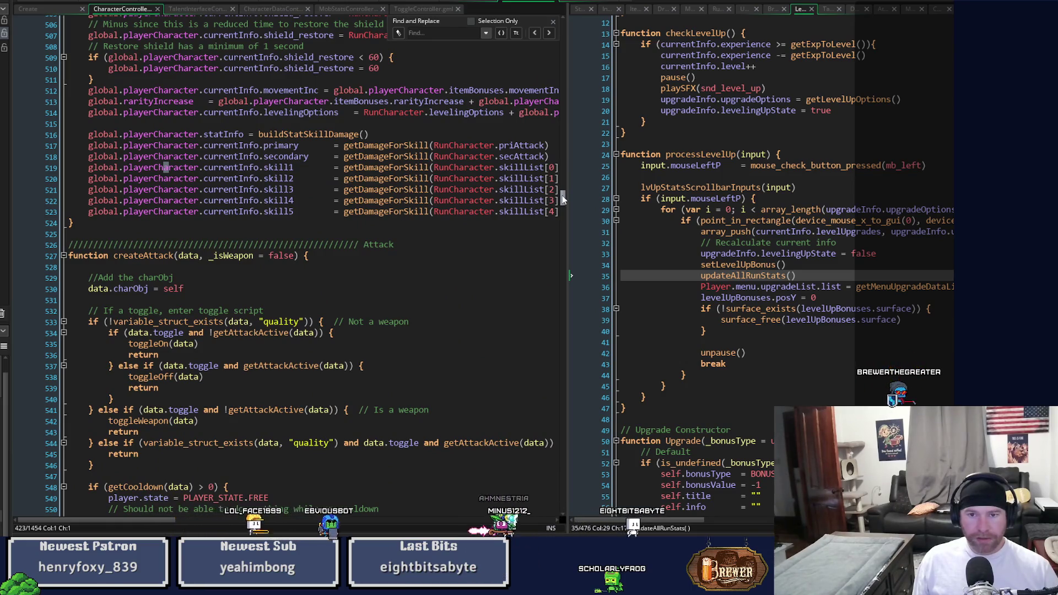
pyautogui.moveTo(563, 200); pyautogui.dragTo(563, 198)
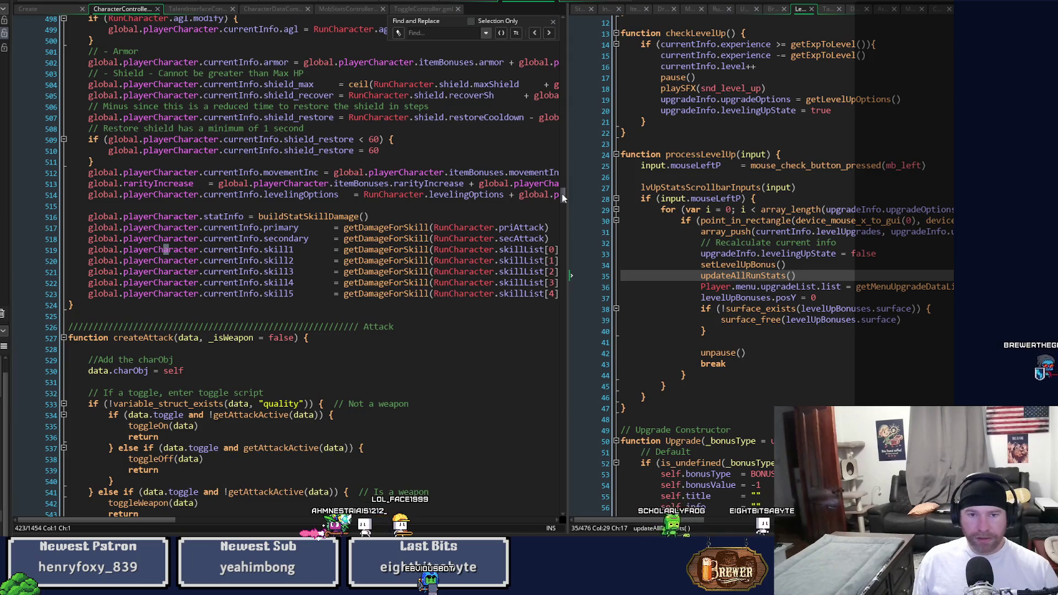
pyautogui.moveTo(749, 276)
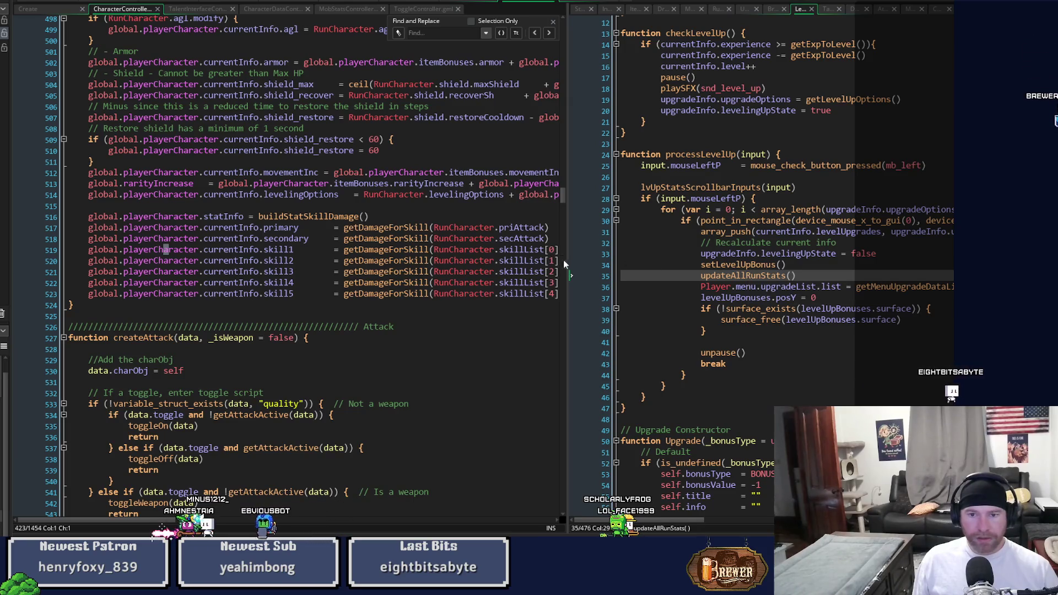
pyautogui.moveTo(567, 266); pyautogui.dragTo(446, 276)
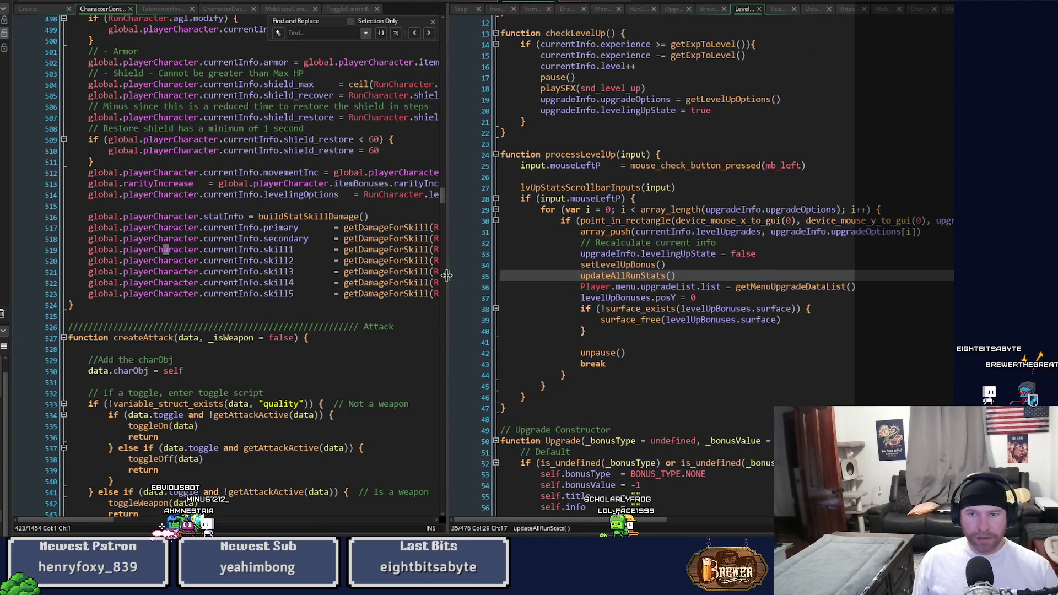
# - Cycle the right pane's script tabs until the Draw GUI event code shows
pyautogui.click(711, 13)
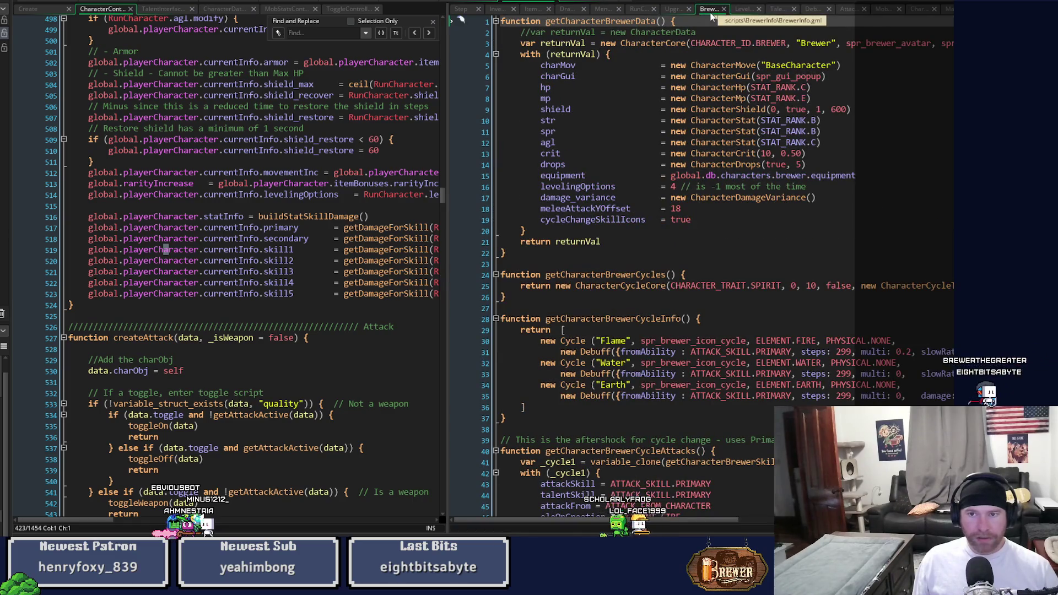
pyautogui.click(502, 16)
pyautogui.click(532, 15)
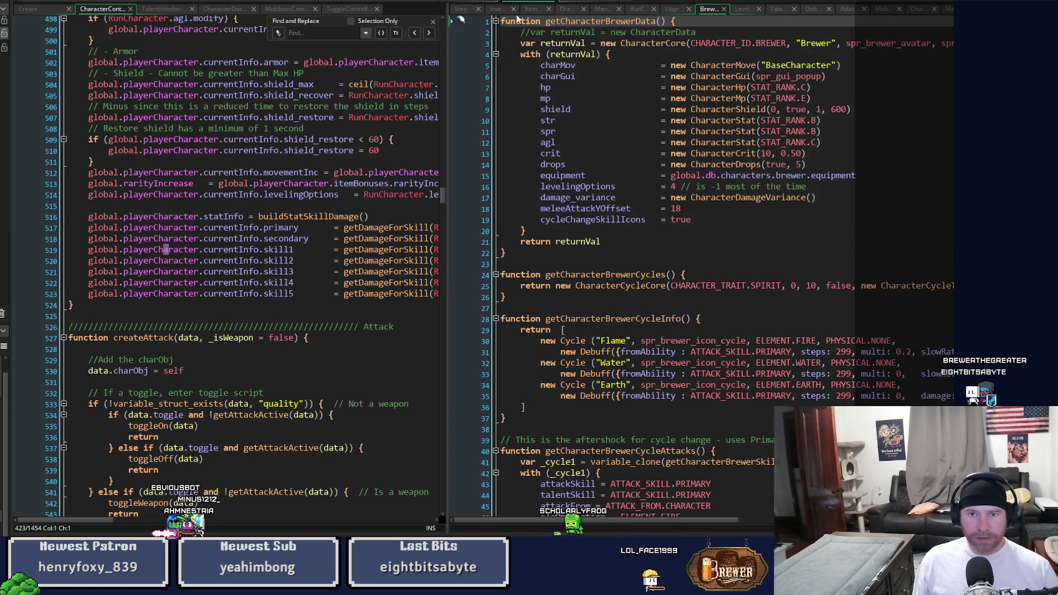
pyautogui.click(570, 16)
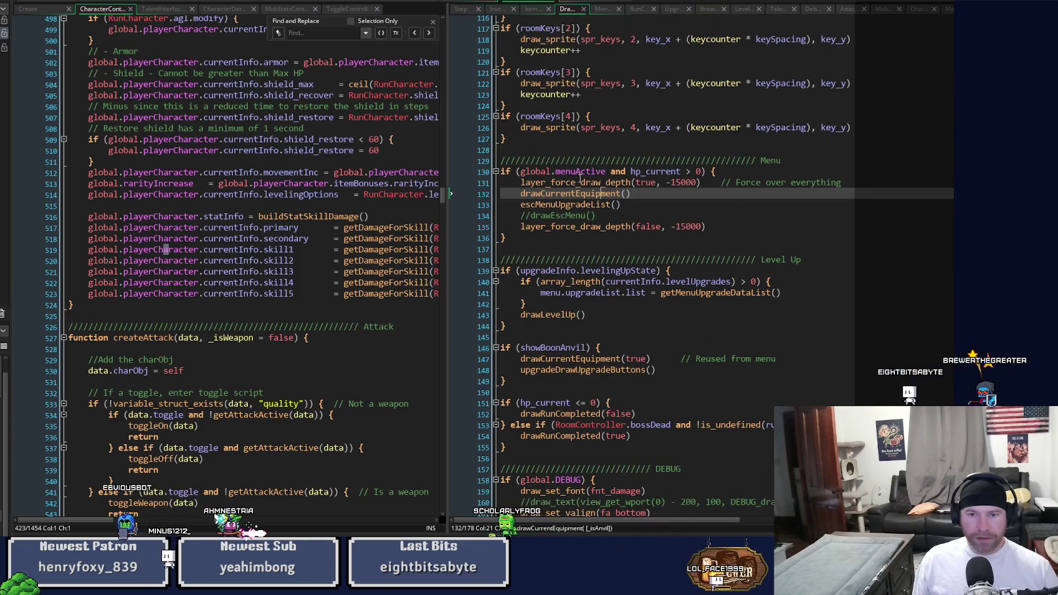
# - Open the drawCurrentEquipment definition, scroll to Traits, then open the drawEquipmentSkillDamage definition
pyautogui.middleClick(583, 193)
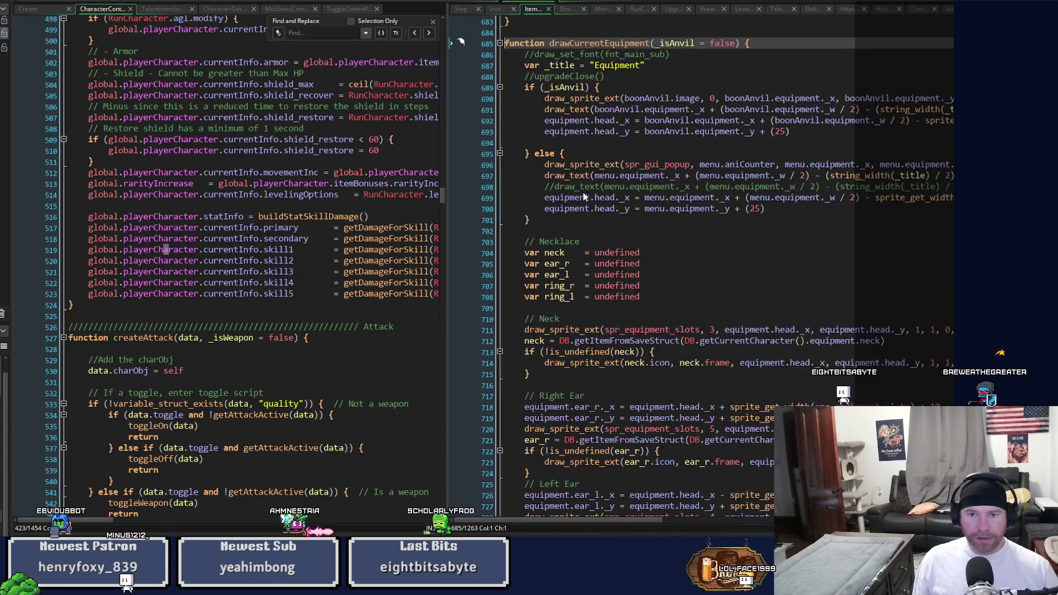
pyautogui.scroll(-14, 938, 296)
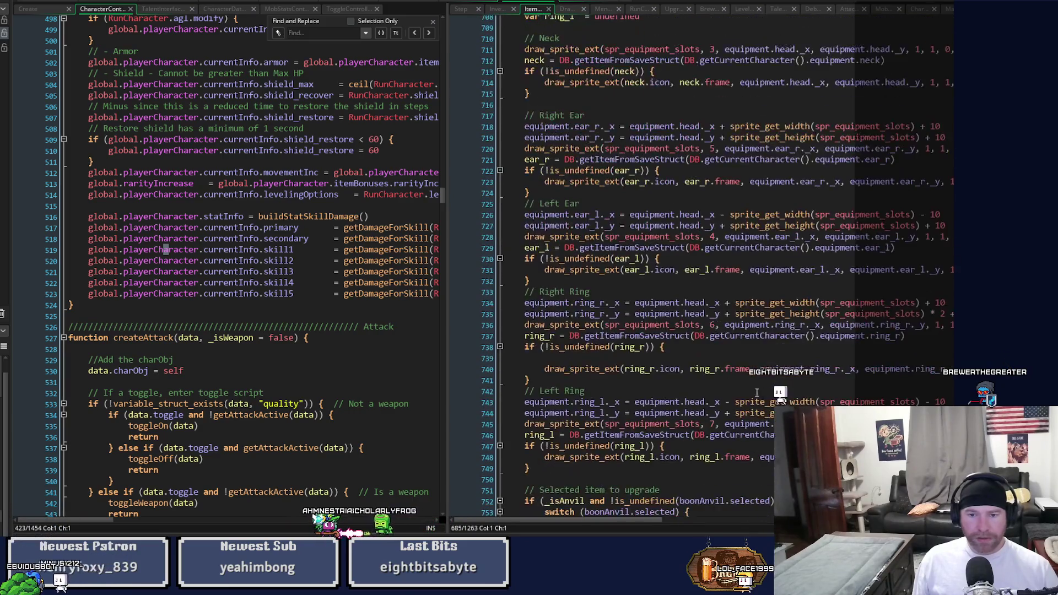
pyautogui.scroll(-20, 708, 395)
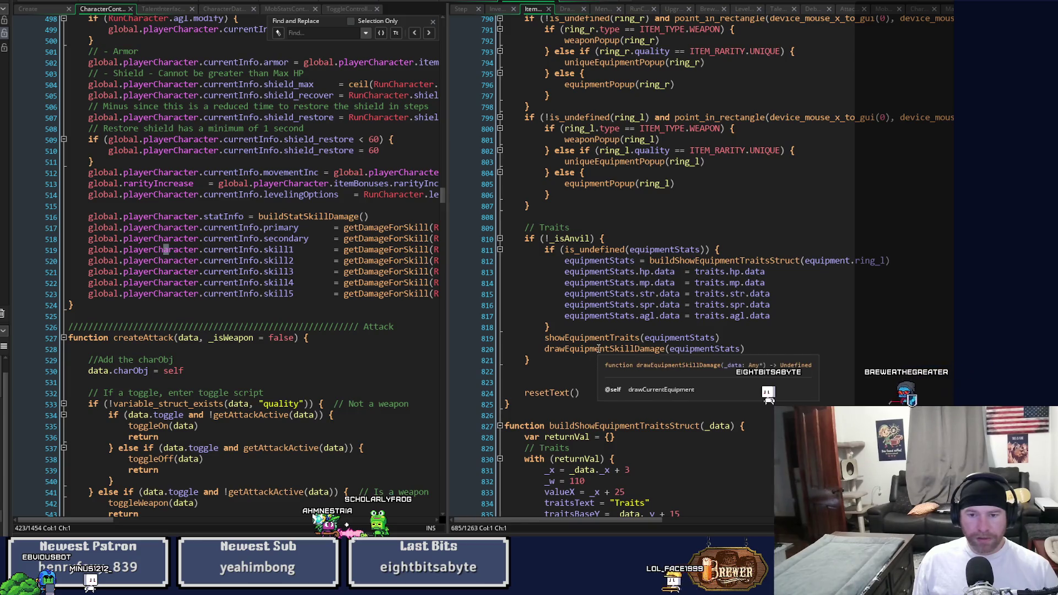
pyautogui.middleClick(598, 349)
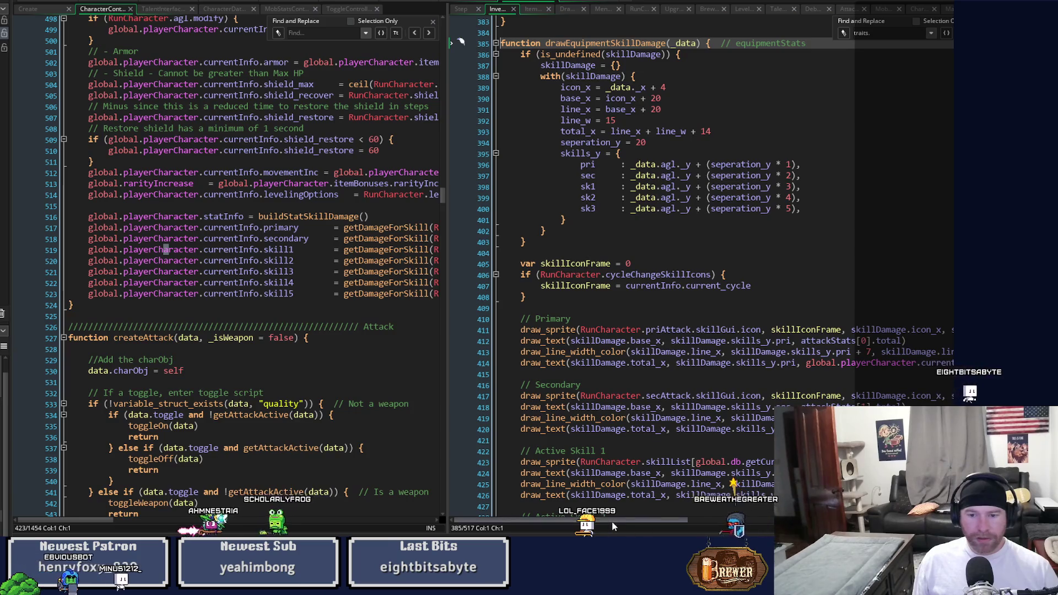
# - Scroll through the drawEquipmentSkillDamage function in the right pane to review it
pyautogui.moveTo(612, 522); pyautogui.dragTo(664, 522)
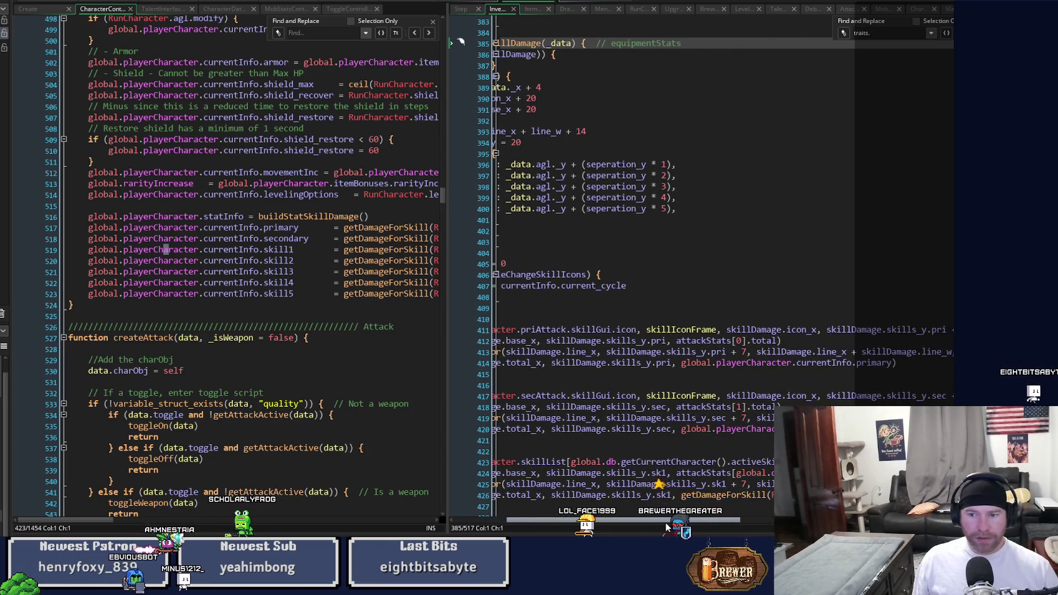
pyautogui.scroll(-3, 743, 382)
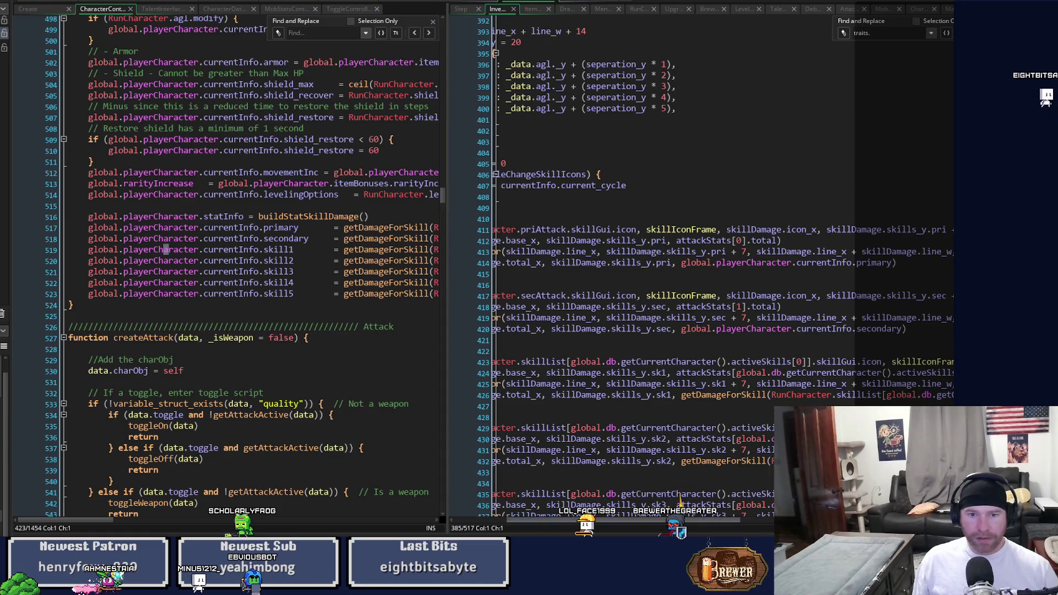
pyautogui.hscroll(5, 682, 531)
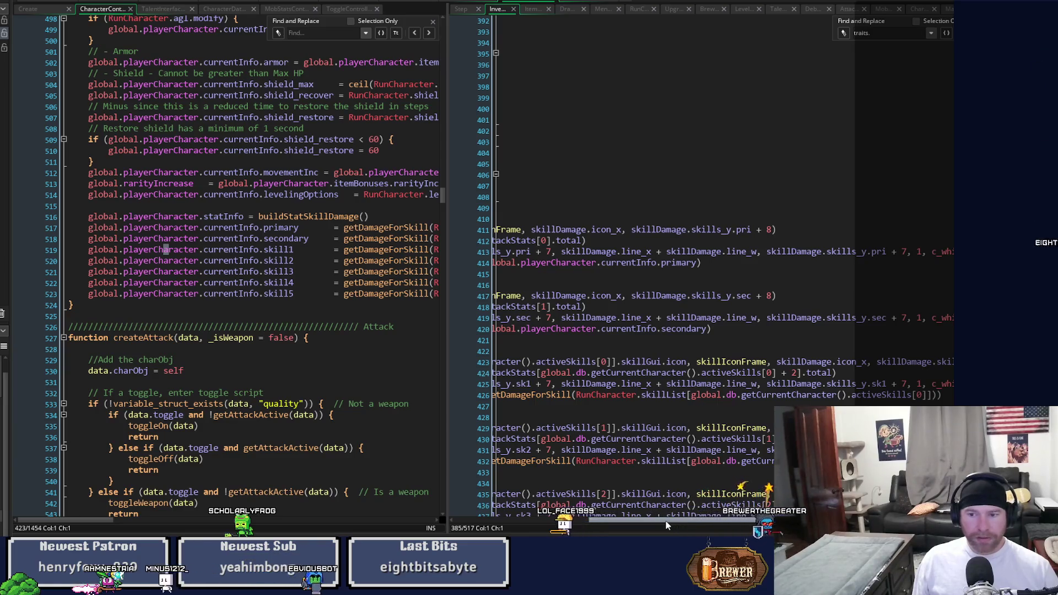
pyautogui.scroll(-3, 706, 387)
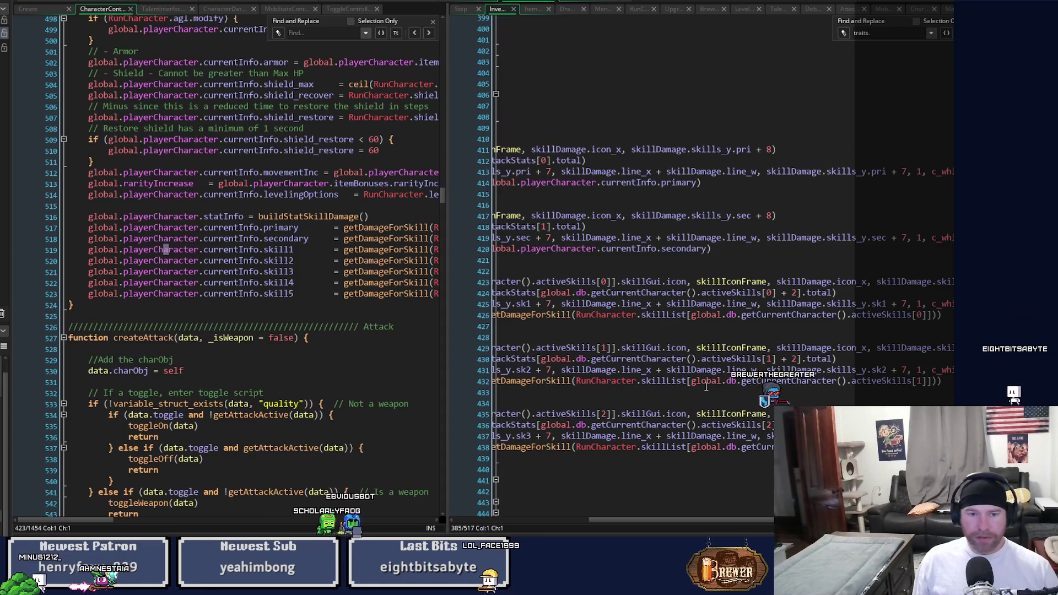
# - Widen the left code pane so the hp_max stat lines show in full
pyautogui.click(476, 470)
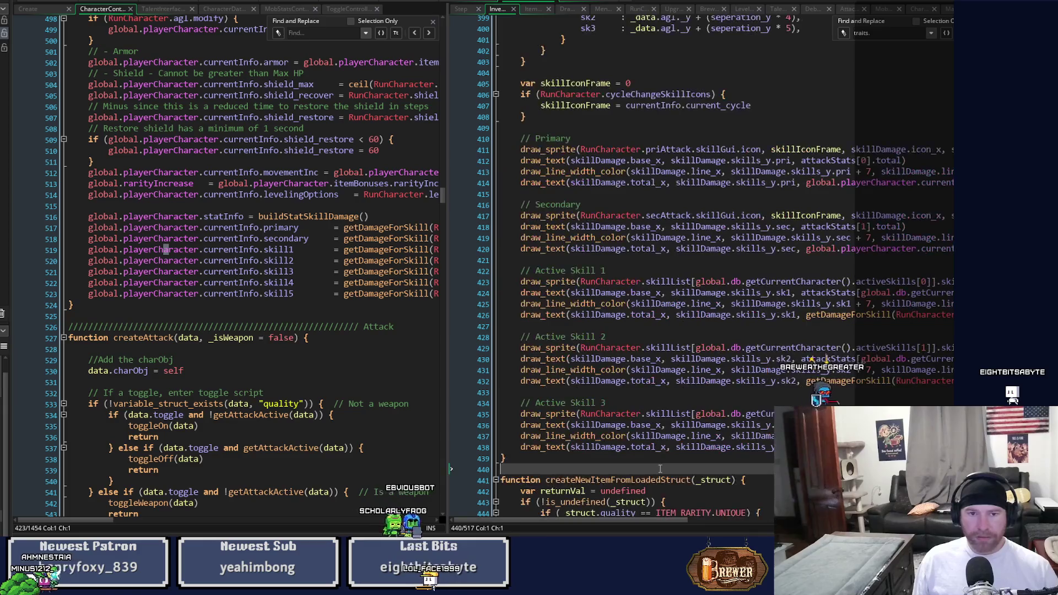
pyautogui.moveTo(445, 416); pyautogui.dragTo(827, 415)
pyautogui.scroll(18, 618, 437)
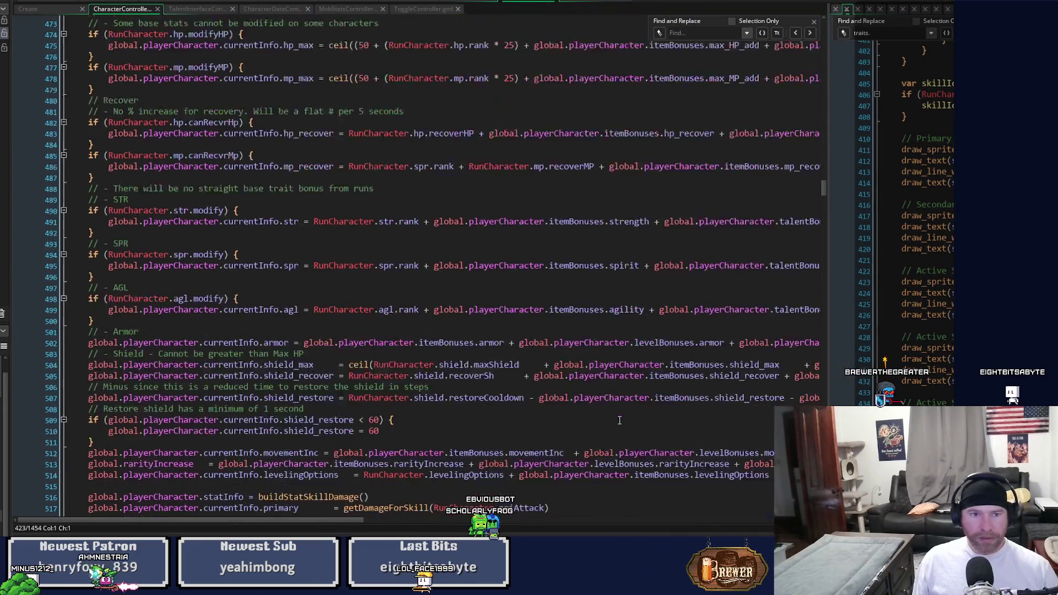
# - Review updateAllRunStats in the left editor and launch the game in the test room
pyautogui.scroll(8, 618, 437)
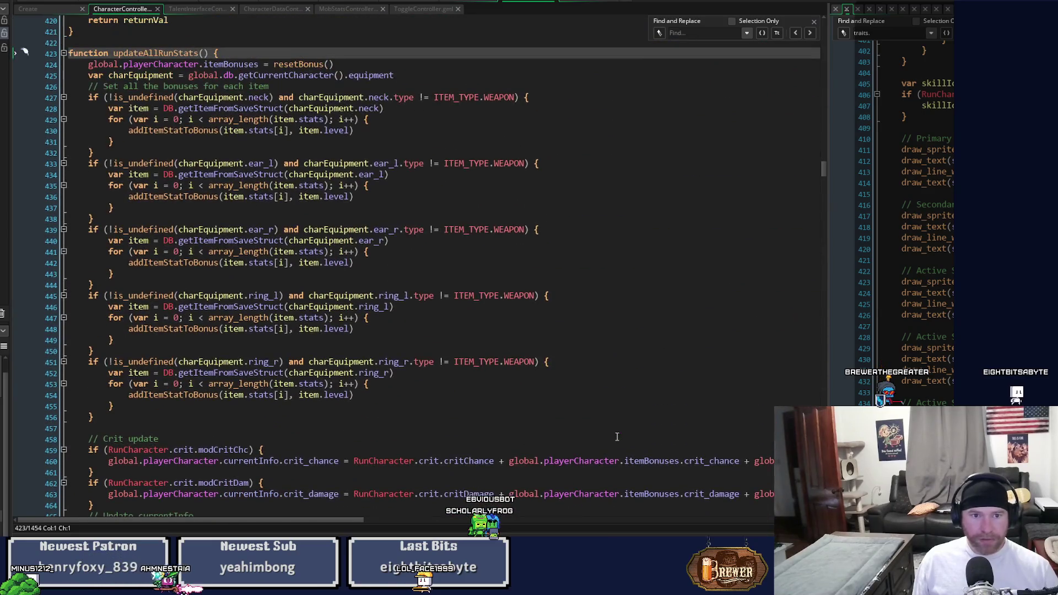
pyautogui.scroll(-4, 617, 437)
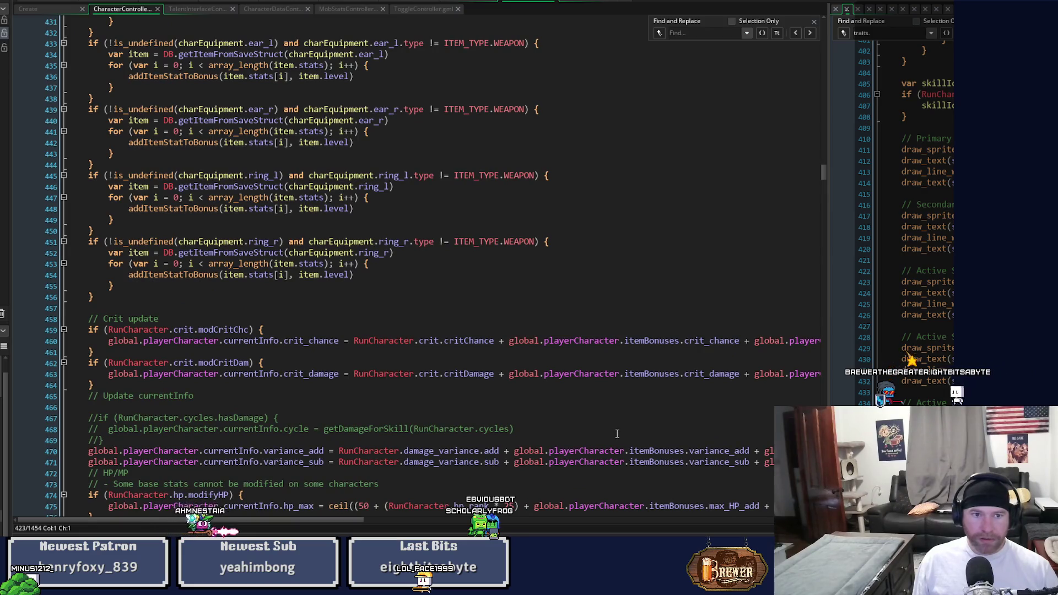
pyautogui.scroll(-2, 617, 434)
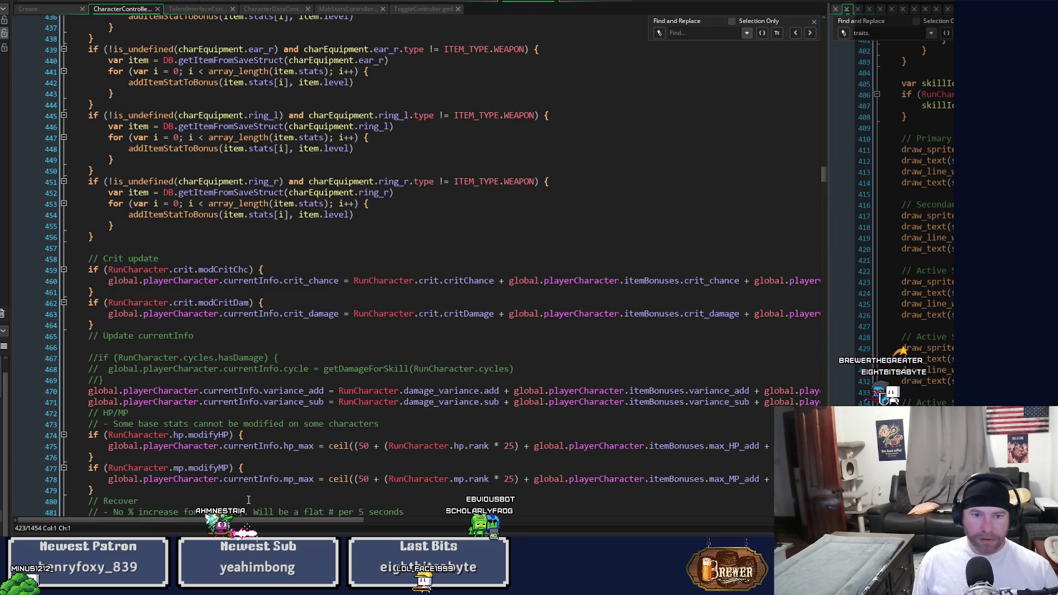
pyautogui.moveTo(251, 520); pyautogui.dragTo(620, 526)
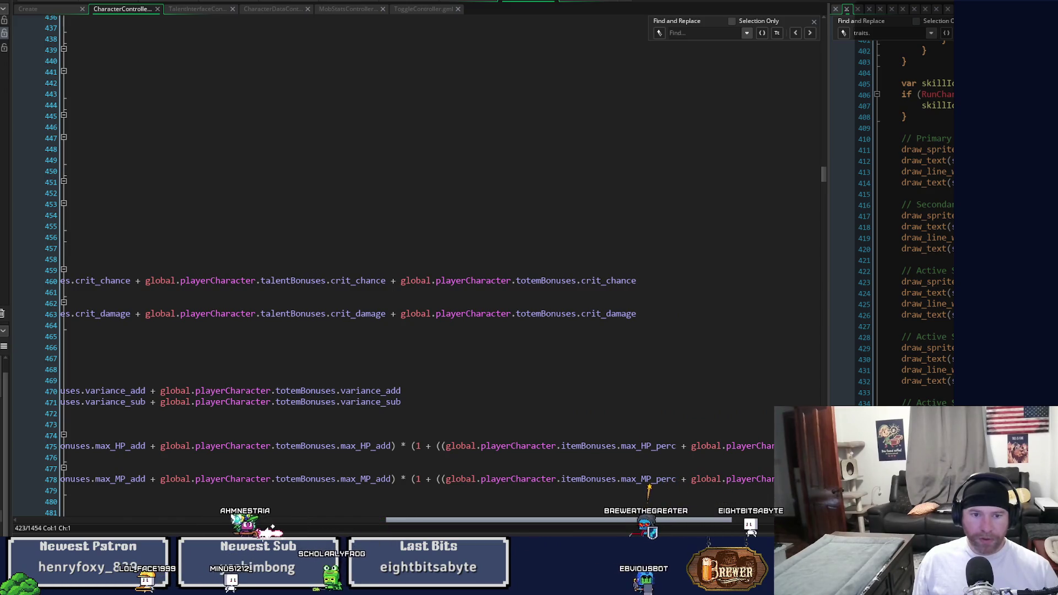
pyautogui.hscroll(-10, 302, 274)
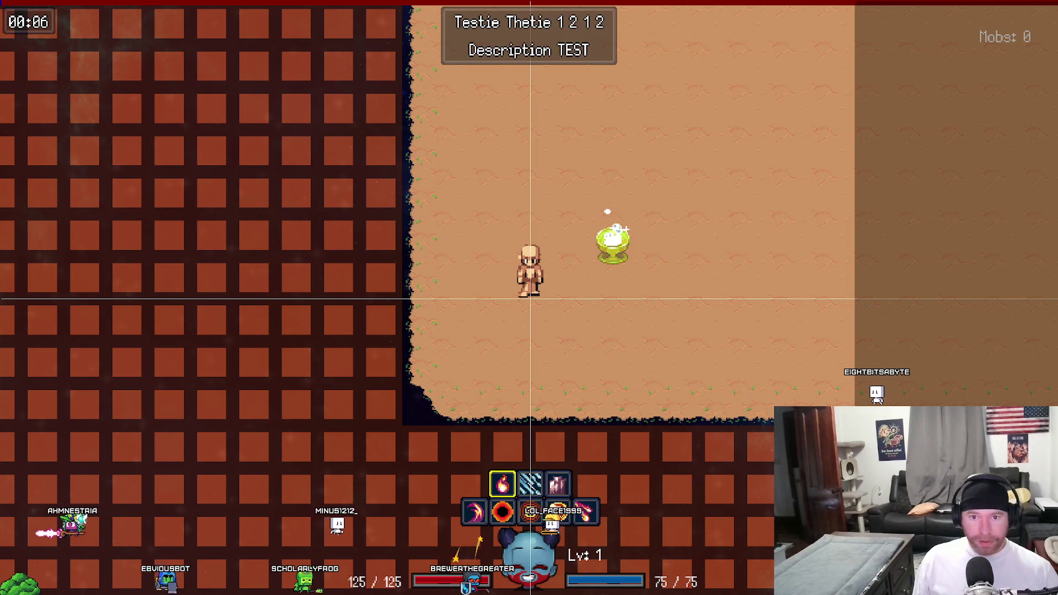
# - Walk onto the green 'Gain 40 levels' potion and advance to the level 2 bonus choices
pyautogui.press('d')
pyautogui.press('w')
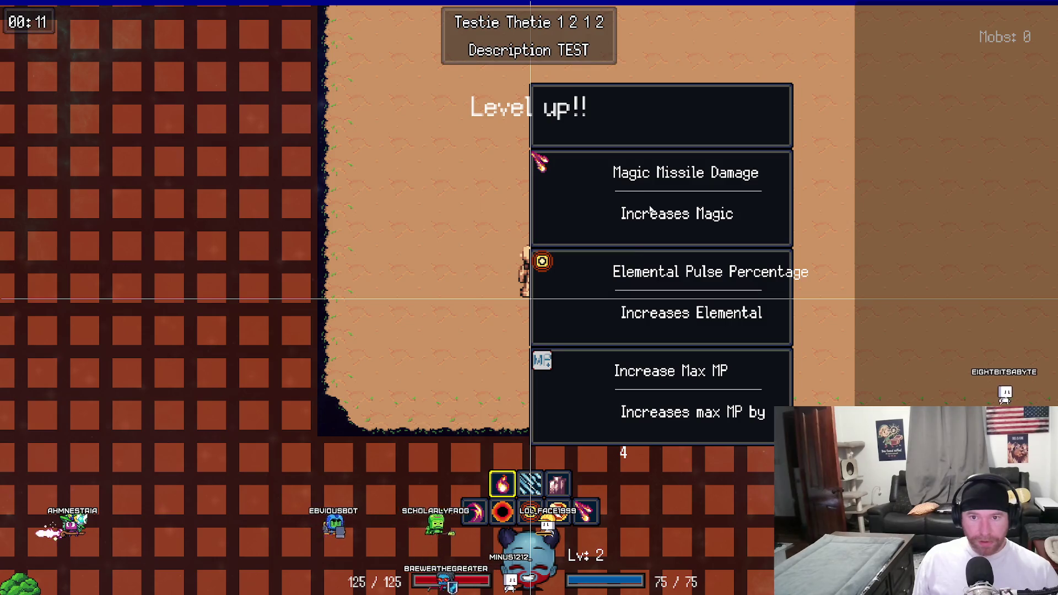
pyautogui.press('1')
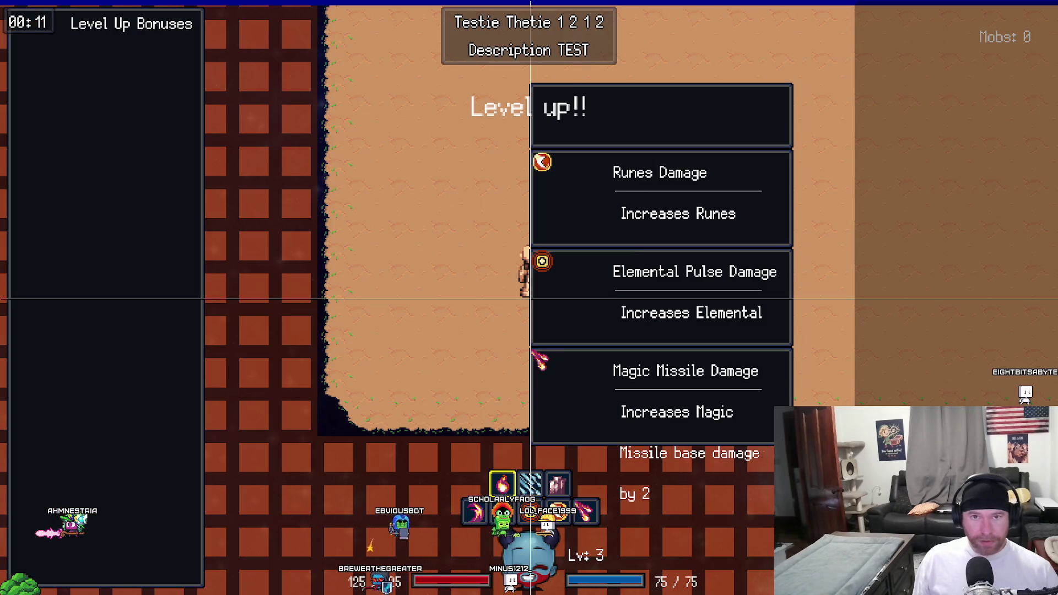
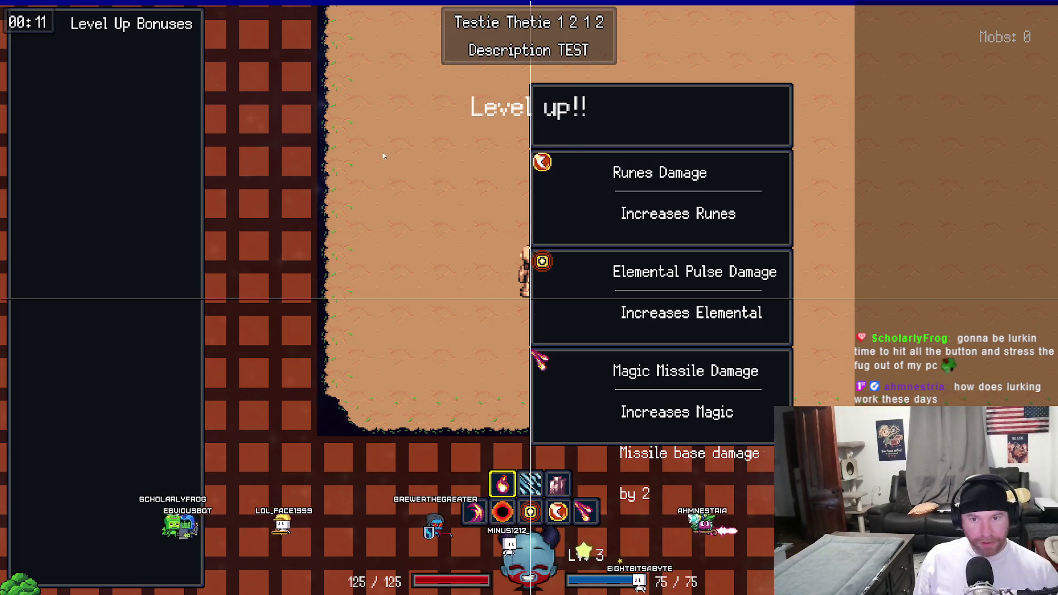
# - Pick level-up upgrades, starting with Runes Damage, until level 41, then show the bonus list
pyautogui.click(609, 194)
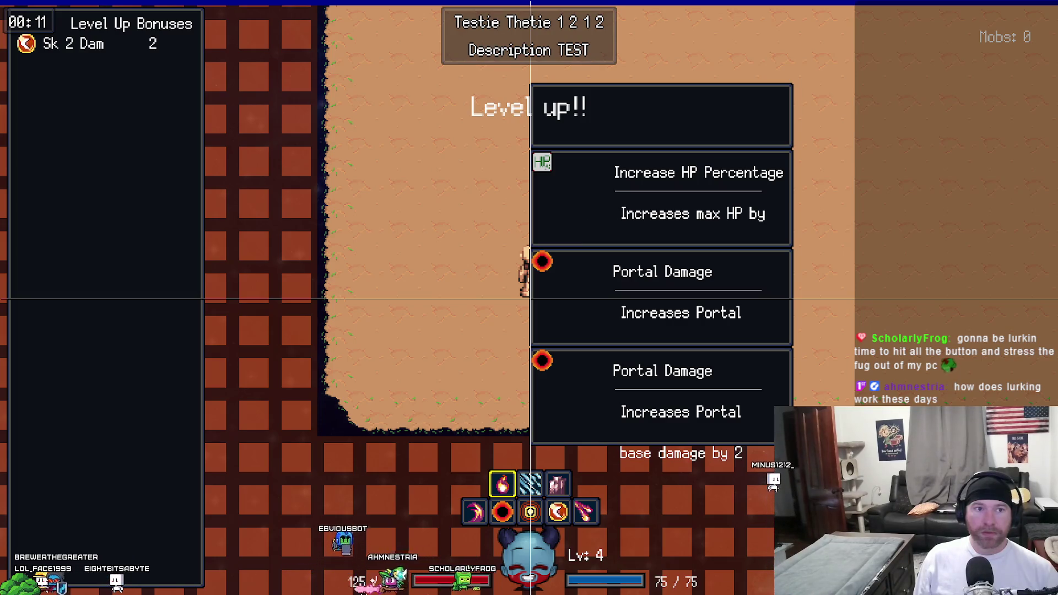
pyautogui.click(620, 179)
pyautogui.click(620, 180)
pyautogui.click(620, 179)
pyautogui.click(620, 179)
pyautogui.click(620, 179)
pyautogui.click(620, 179)
pyautogui.click(620, 179)
pyautogui.click(620, 179)
pyautogui.click(620, 179)
pyautogui.click(620, 179)
pyautogui.click(620, 179)
pyautogui.click(620, 179)
pyautogui.click(620, 180)
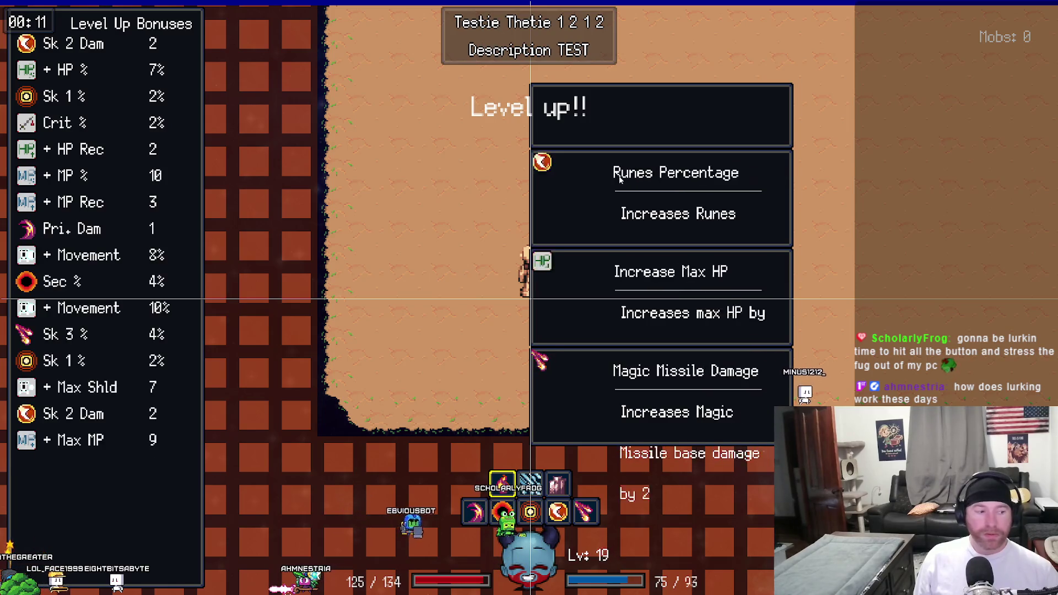
pyautogui.click(620, 179)
pyautogui.click(621, 179)
pyautogui.tripleClick(620, 179)
pyautogui.tripleClick(620, 179)
pyautogui.tripleClick(620, 179)
pyautogui.tripleClick(620, 179)
pyautogui.click(618, 178)
pyautogui.click(618, 178)
pyautogui.click(619, 177)
pyautogui.click(619, 177)
pyautogui.click(619, 178)
pyautogui.click(619, 177)
pyautogui.click(619, 177)
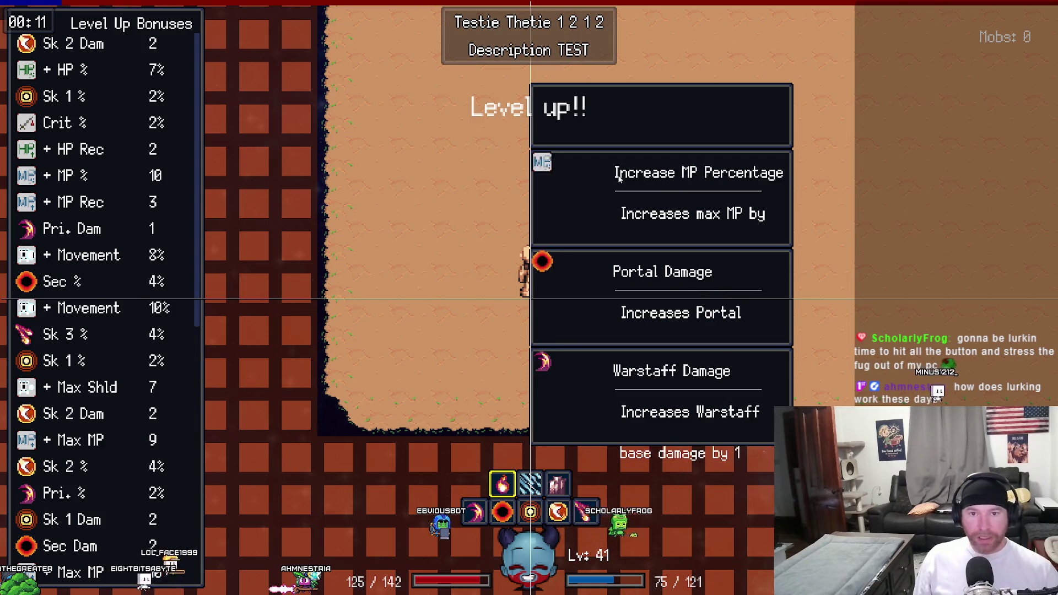
pyautogui.click(618, 177)
pyautogui.press('Tab')
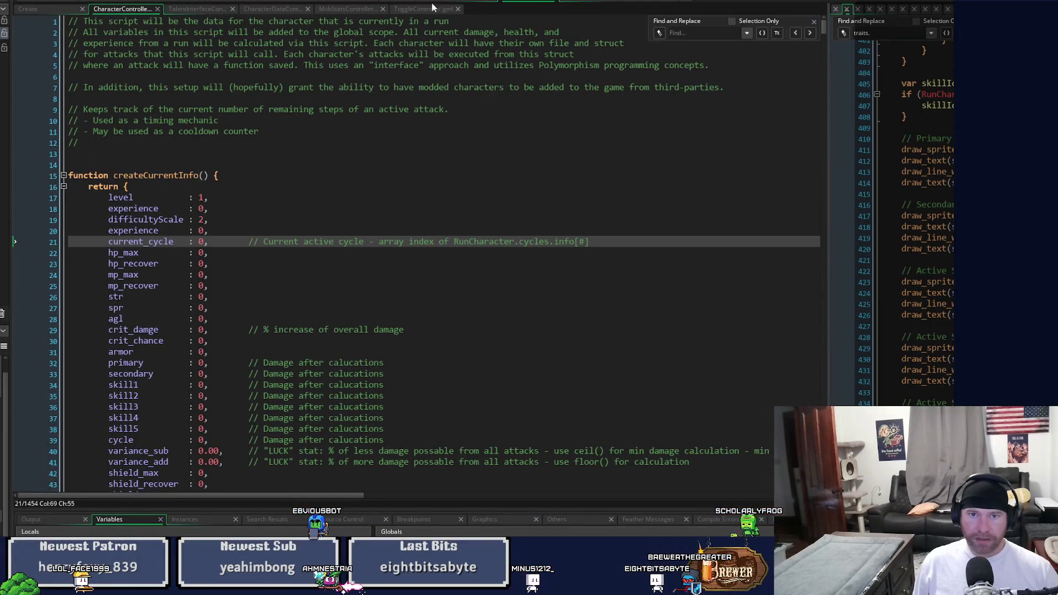
# - Switch to the Create event, widen the code pane and select skillDamage on line 386
pyautogui.hotkey('ctrl', 'Tab')
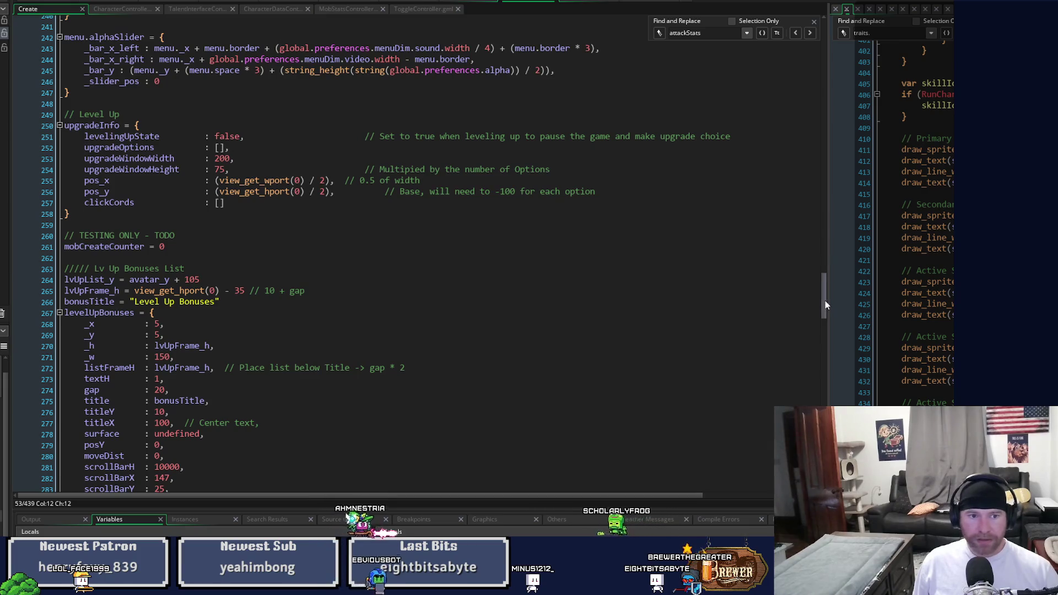
pyautogui.moveTo(830, 297); pyautogui.dragTo(411, 265)
pyautogui.scroll(8, 660, 90)
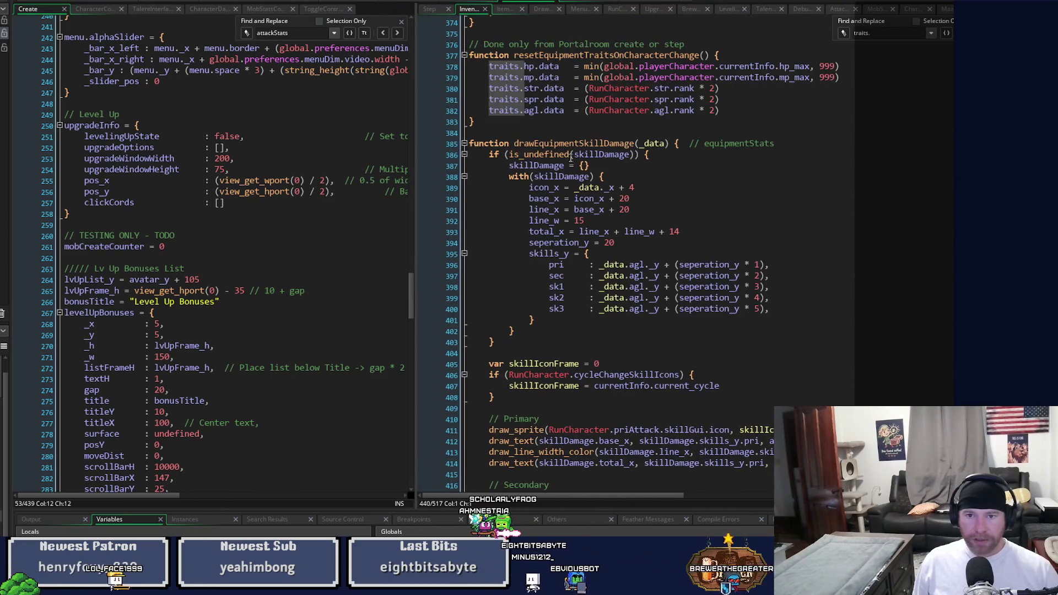
pyautogui.click(574, 157)
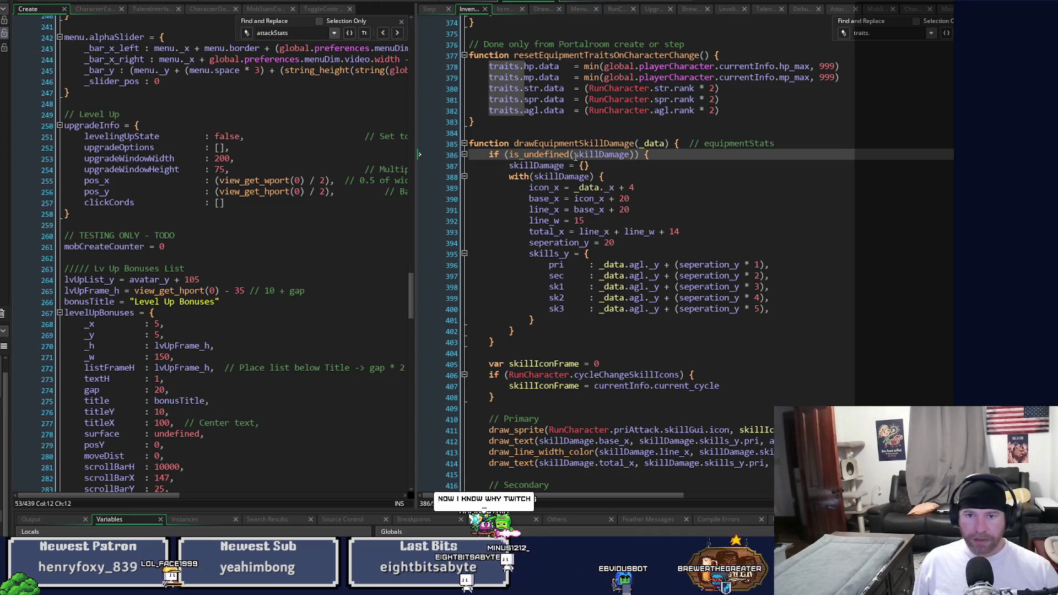
pyautogui.moveTo(575, 157); pyautogui.dragTo(628, 157)
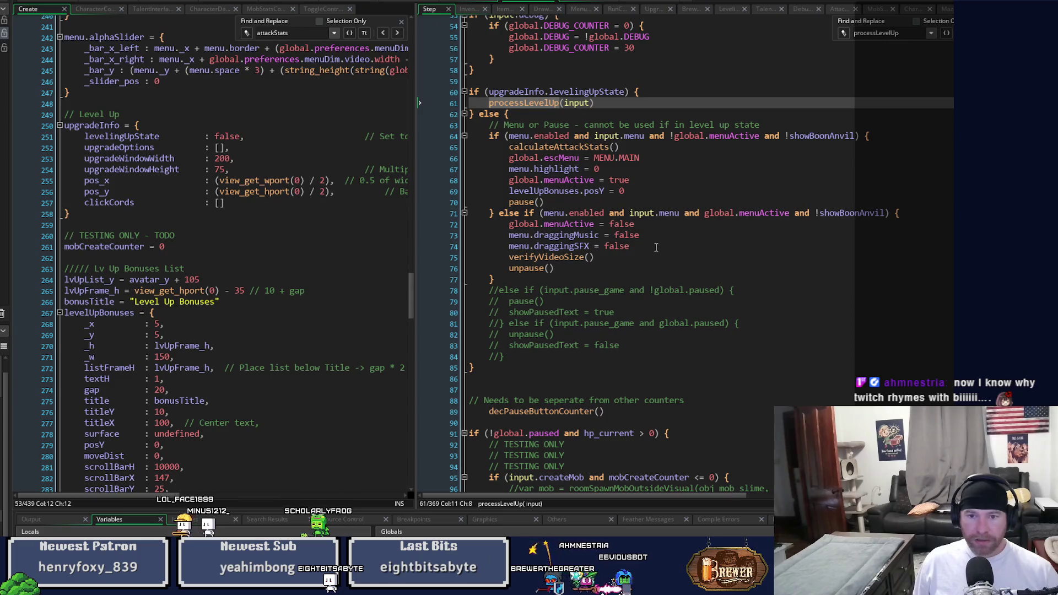
# - Add 'skillDamage = undefined' after line 74 with the comment 'To force an update on next menu'
pyautogui.click(652, 246)
pyautogui.press('Return')
pyautogui.write('skillDamage')
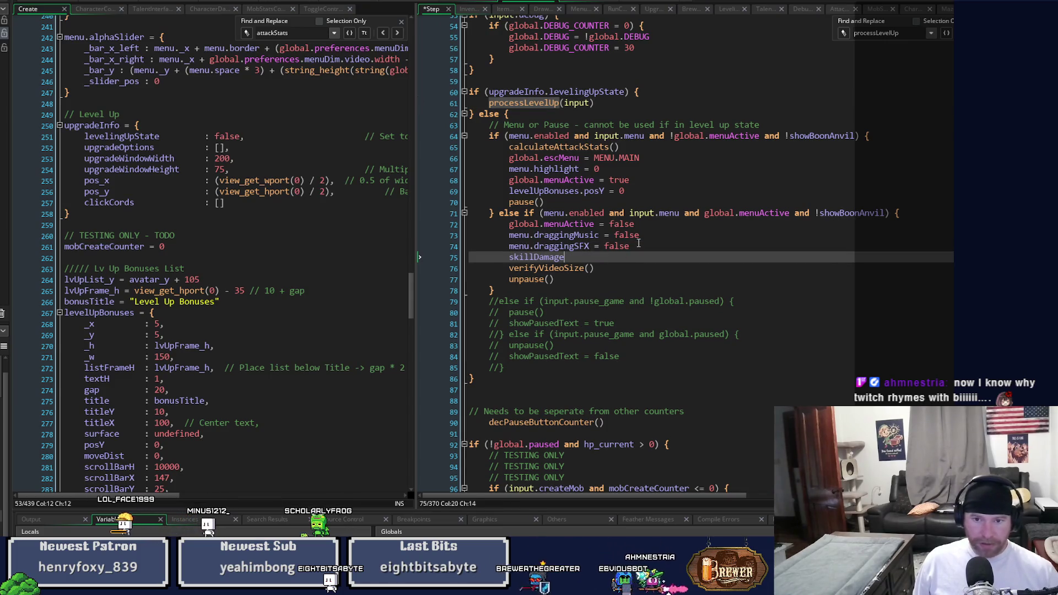
pyautogui.write(' = undefi')
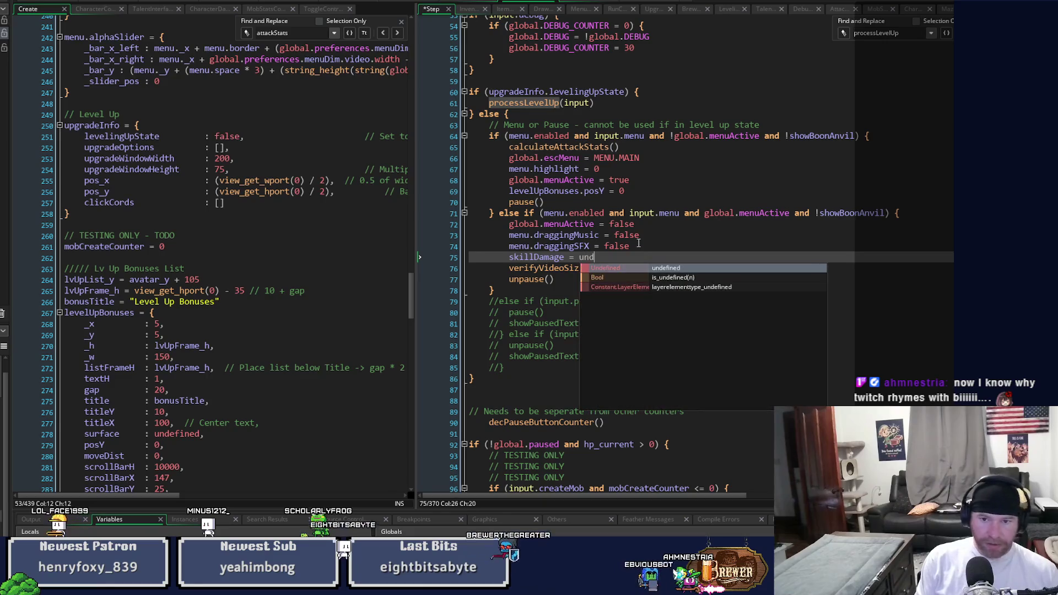
pyautogui.press('Return')
pyautogui.press('Tab')
pyautogui.press('Tab')
pyautogui.write('// Wil')
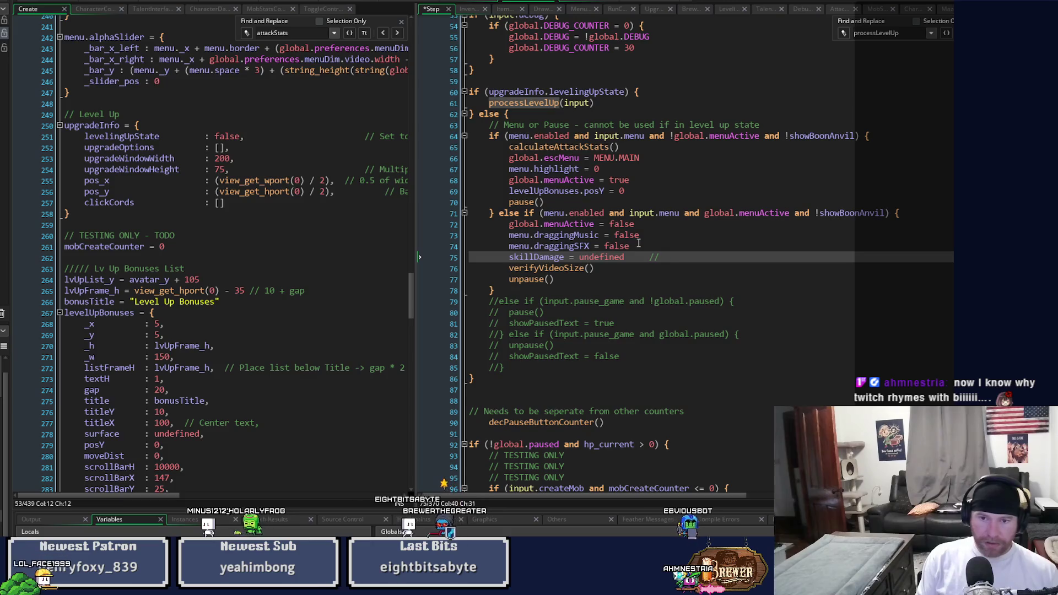
pyautogui.press('BackSpace')
pyautogui.press('BackSpace')
pyautogui.press('BackSpace')
pyautogui.write('To fo')
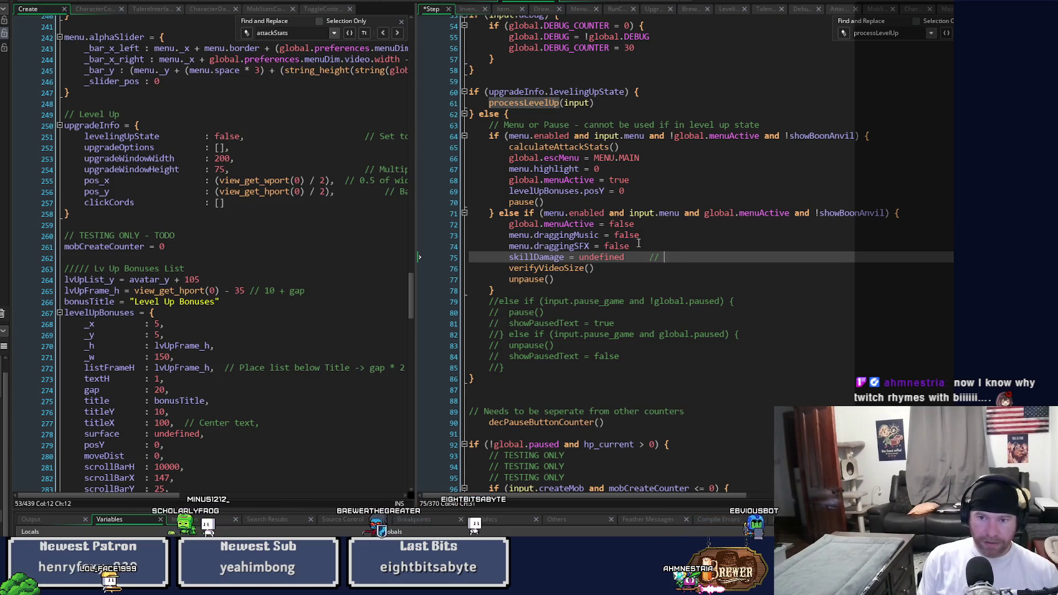
pyautogui.write('rce an update on next')
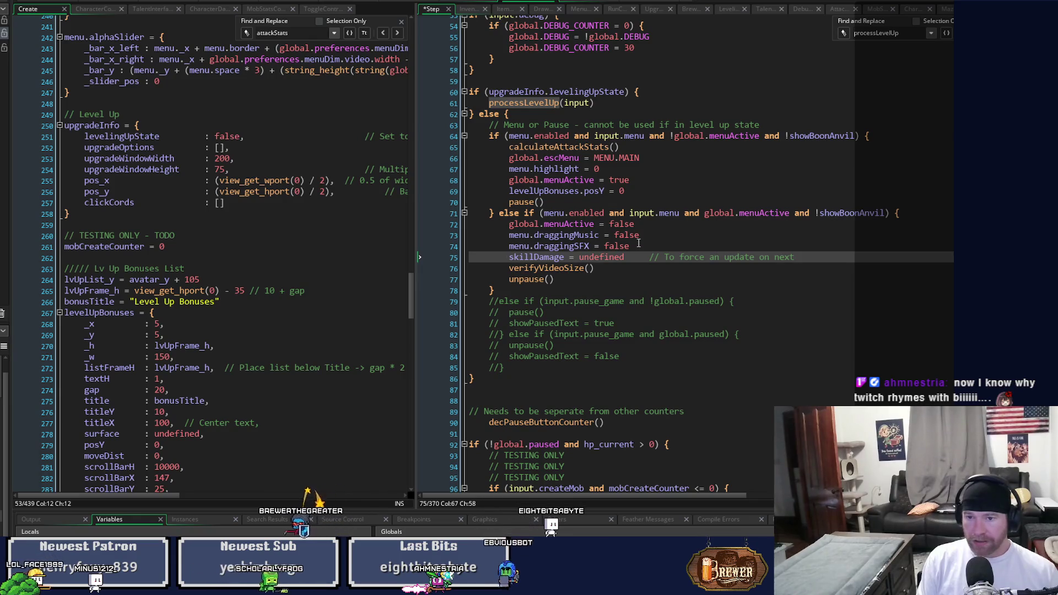
pyautogui.write('m')
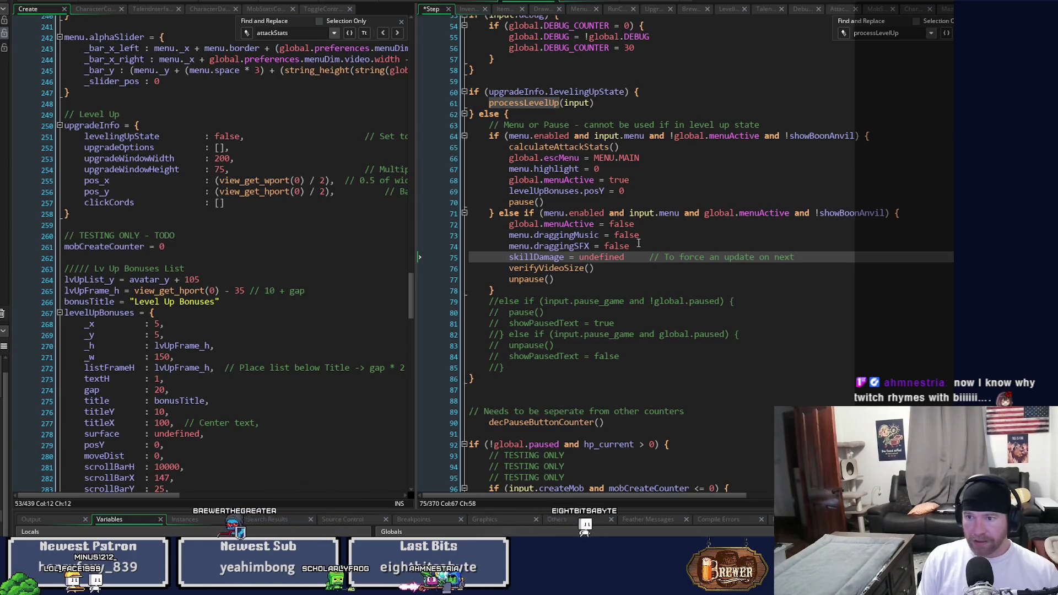
pyautogui.write('enu')
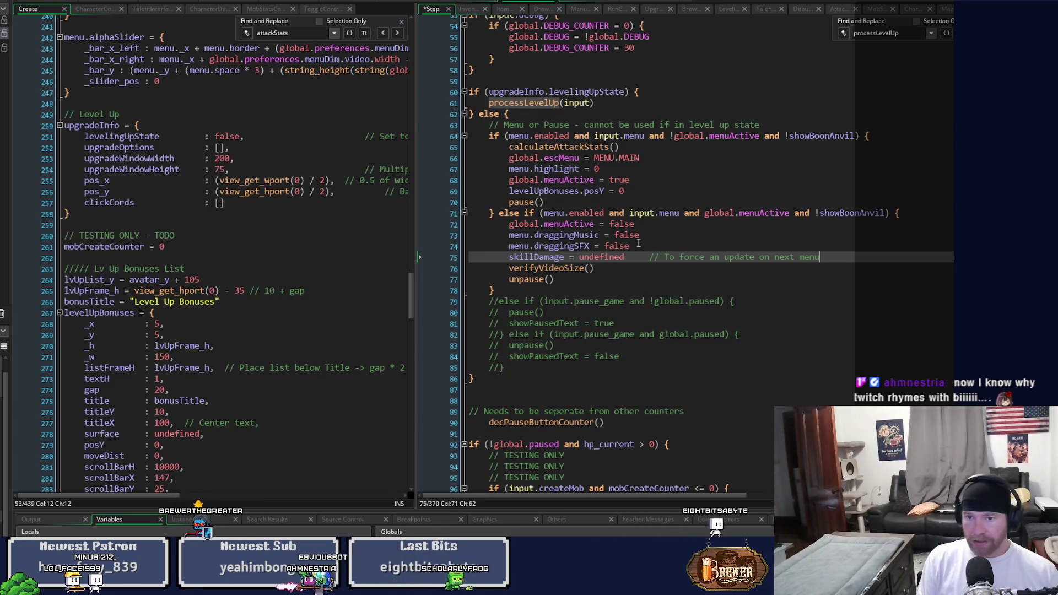
pyautogui.press('BackSpace')
# - Save the Step event and continue the debug run back into the test room
pyautogui.hotkey('ctrl', 's')
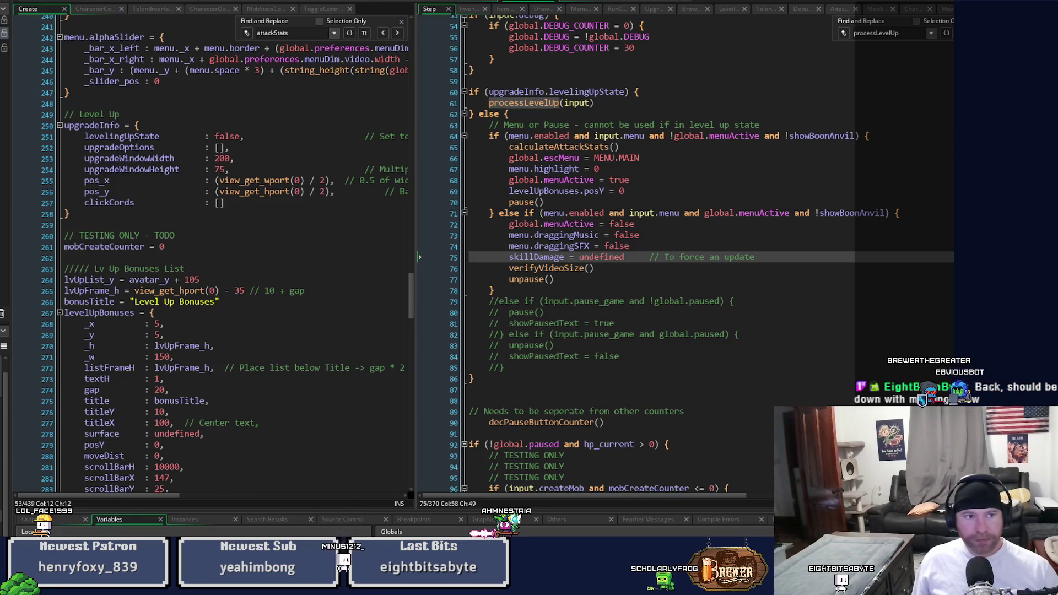
pyautogui.moveTo(580, 192)
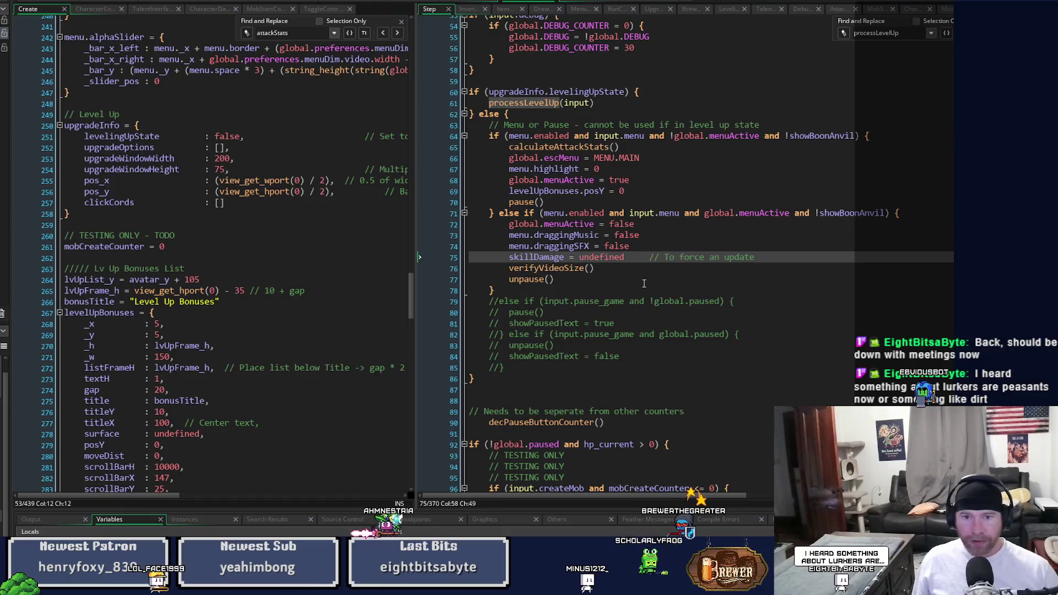
pyautogui.press('F10')
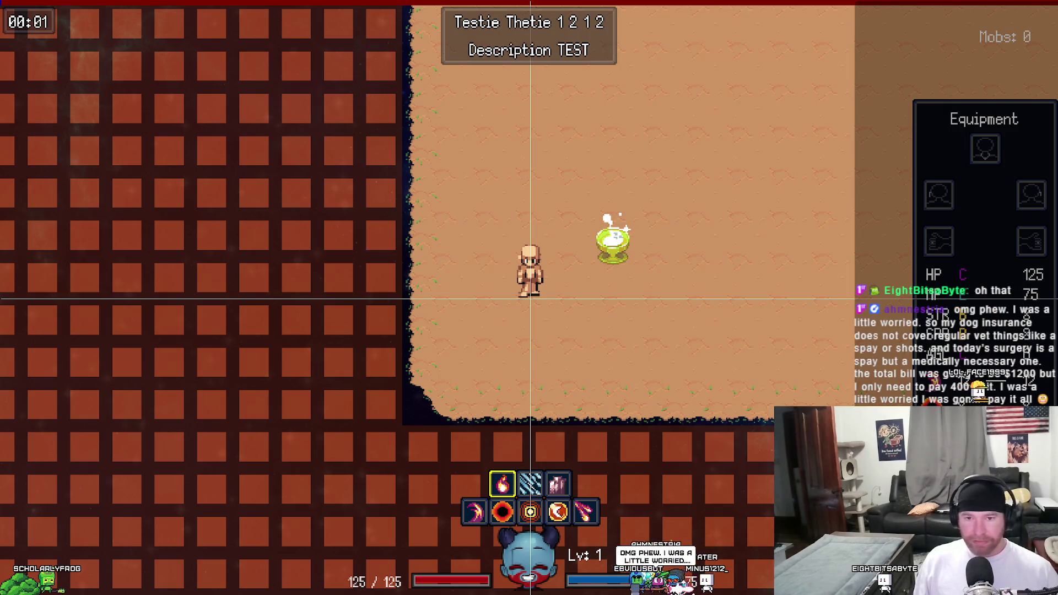
# - Collect the Gain 40 levels potion, spend all 40 level-up picks, and show the bonuses list
pyautogui.press('d')
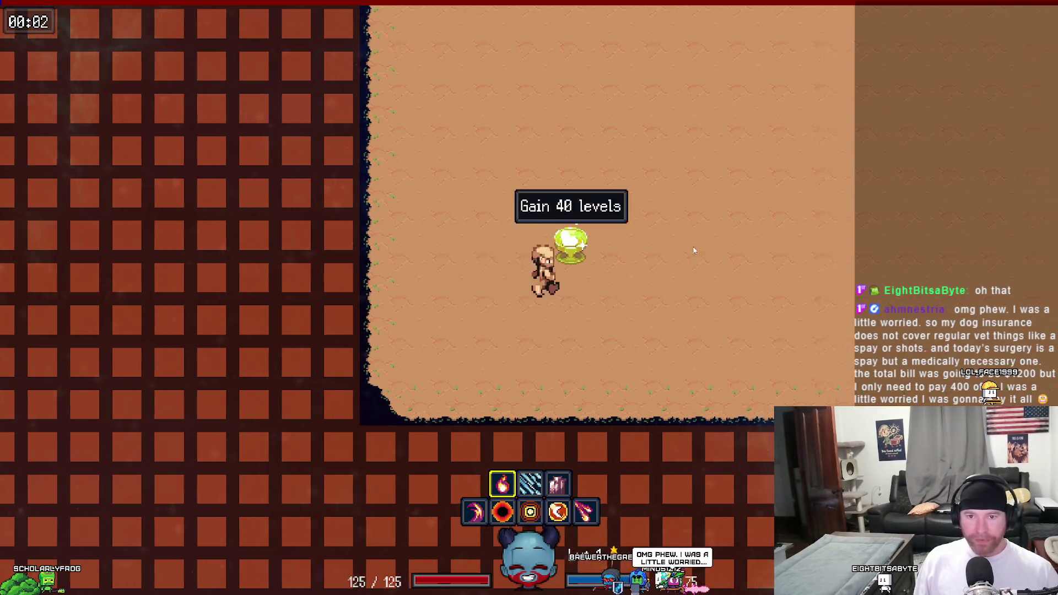
pyautogui.tripleClick(699, 233)
pyautogui.tripleClick(699, 233)
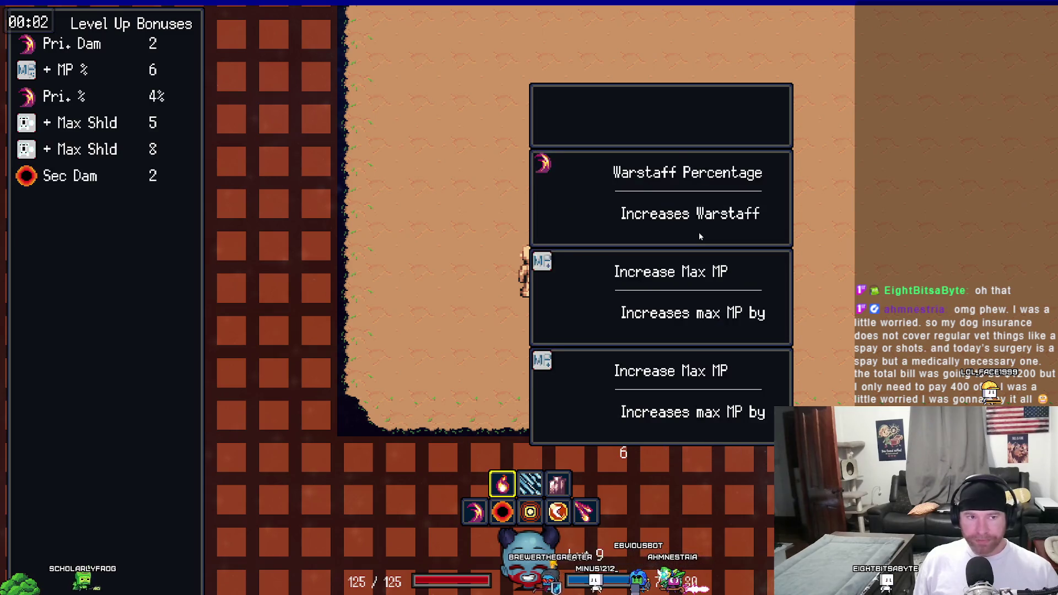
pyautogui.doubleClick(699, 233)
pyautogui.tripleClick(696, 230)
pyautogui.tripleClick(697, 229)
pyautogui.tripleClick(696, 229)
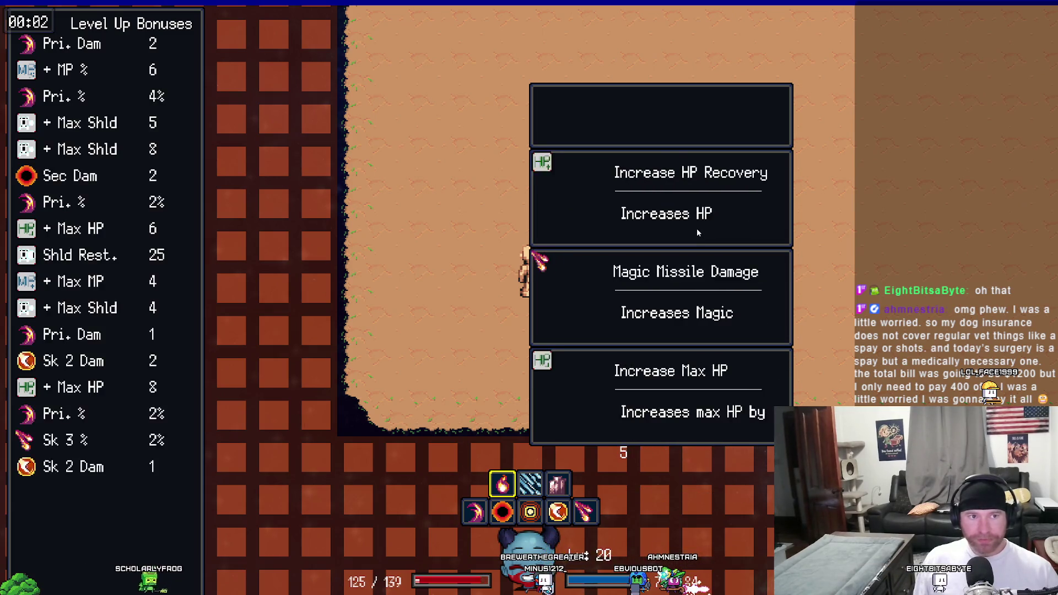
pyautogui.doubleClick(697, 228)
pyautogui.doubleClick(693, 227)
pyautogui.tripleClick(693, 227)
pyautogui.tripleClick(693, 226)
pyautogui.tripleClick(693, 226)
pyautogui.tripleClick(693, 227)
pyautogui.tripleClick(694, 230)
pyautogui.click(694, 229)
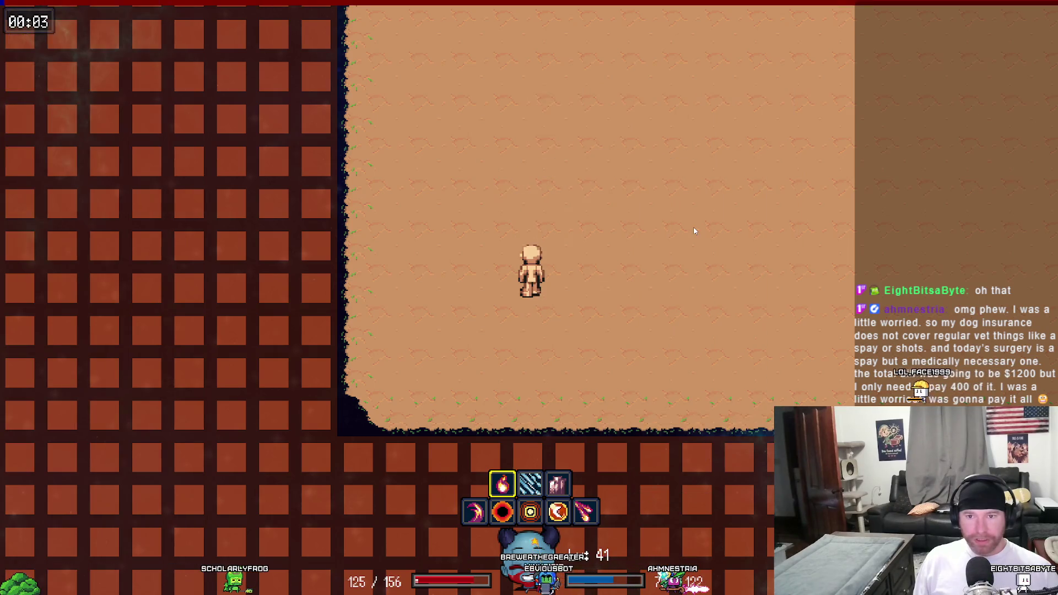
pyautogui.press('Tab')
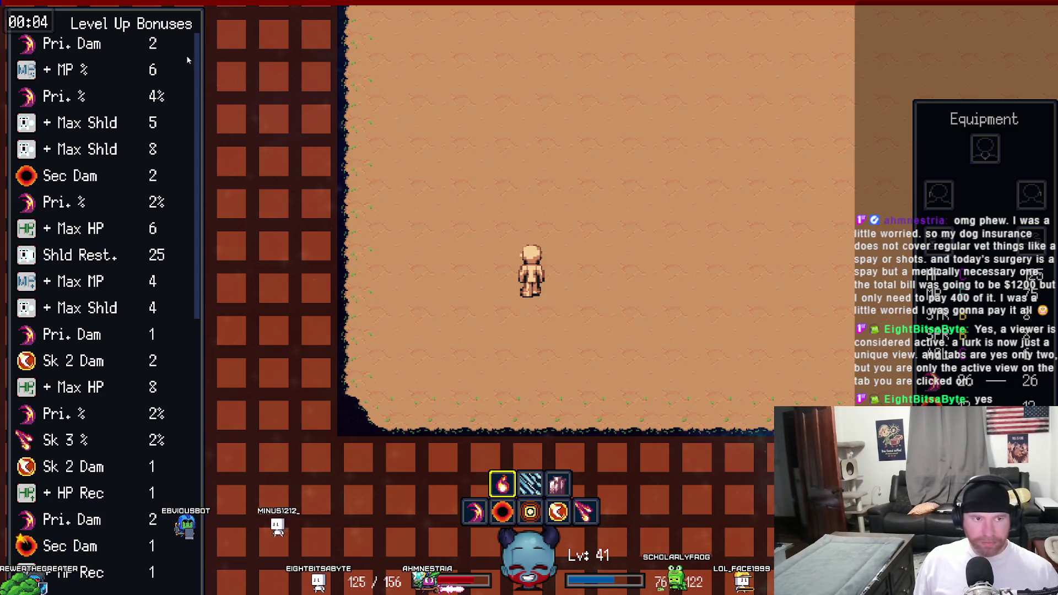
# - Drag near the top-left of the window, bringing the code editor back into view
pyautogui.moveTo(200, 68)
pyautogui.mouseDown()
pyautogui.moveTo(187, 382)
pyautogui.moveTo(200, 58)
pyautogui.moveTo(207, 300)
pyautogui.moveTo(224, 48)
pyautogui.mouseUp()
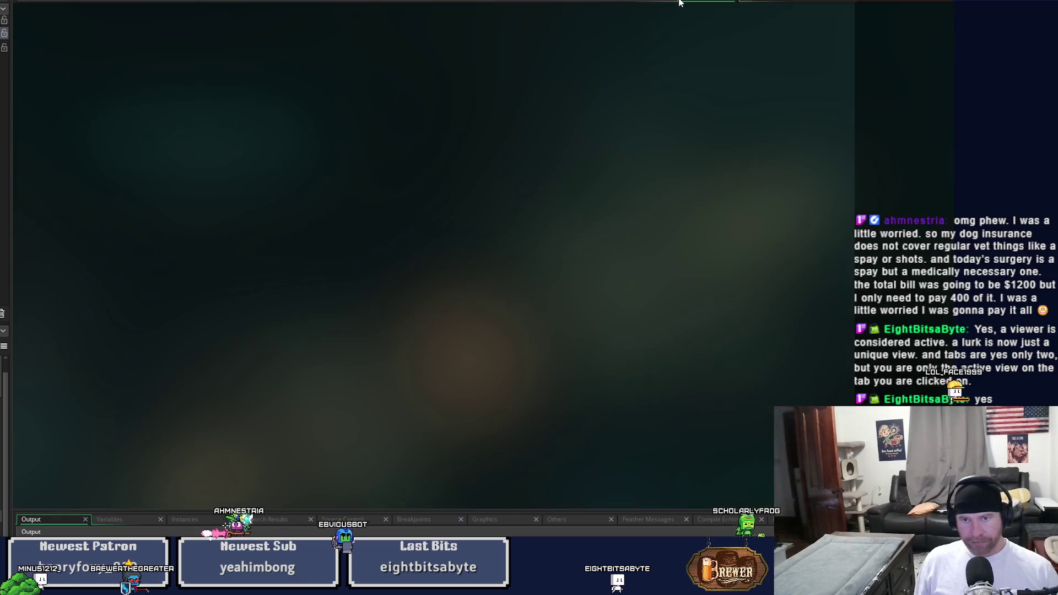
# - End the debug session, select the skillDamage = undefined line, and close the processLevelUp search
pyautogui.click(671, 4)
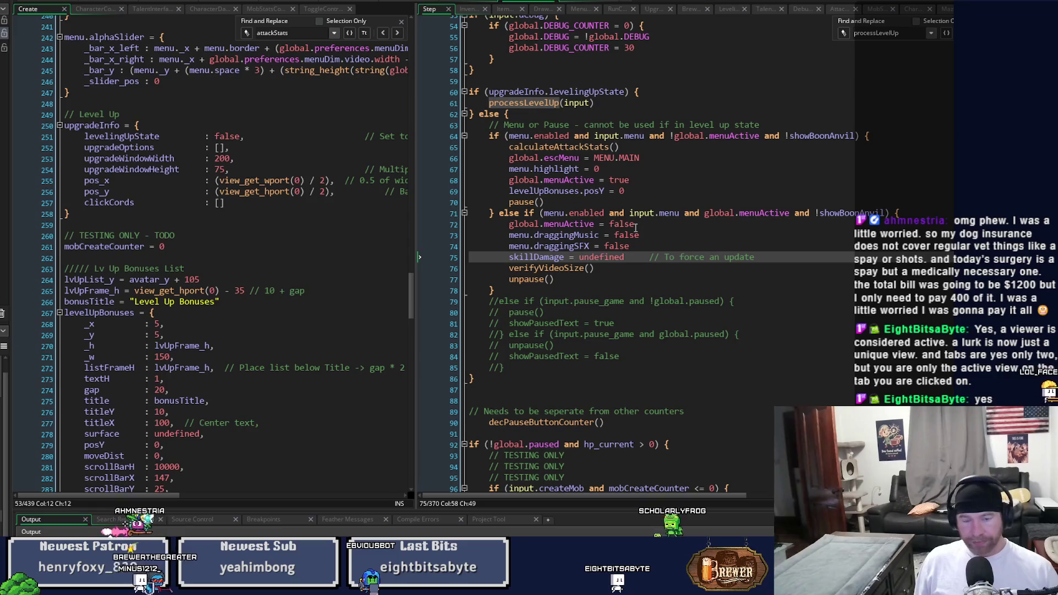
pyautogui.moveTo(628, 258); pyautogui.dragTo(510, 259)
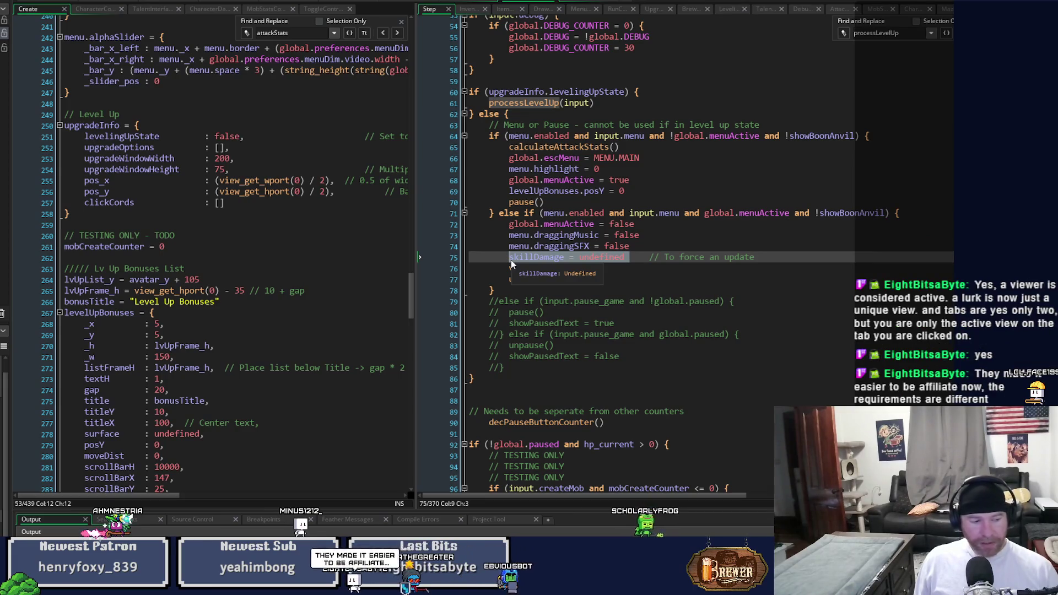
pyautogui.press('Escape')
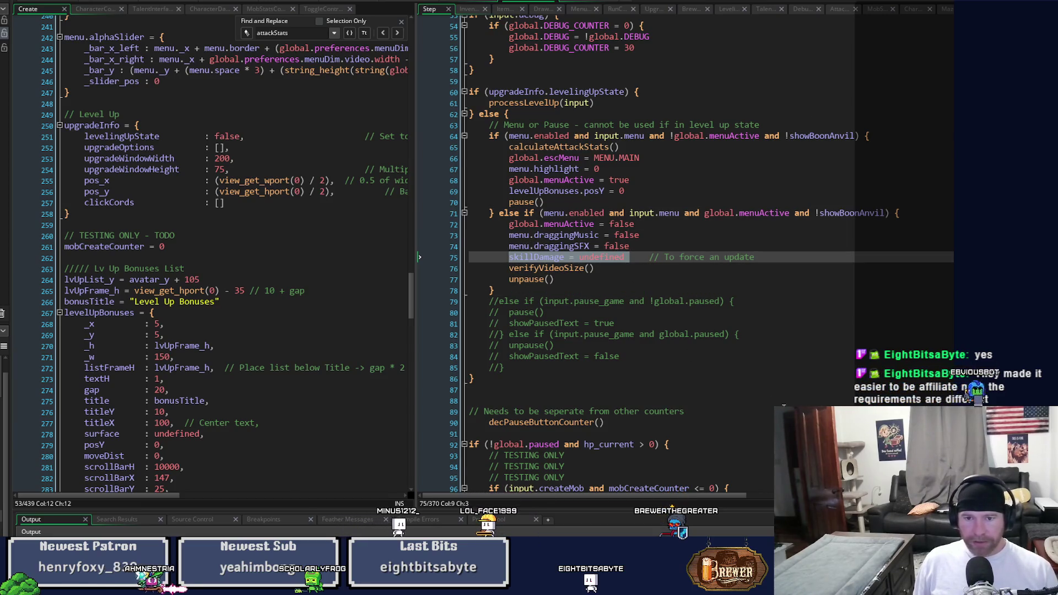
# - Inspect the verifyVideoSize definition and toggle the comment on its call at line 76
pyautogui.scroll(3, 782, 408)
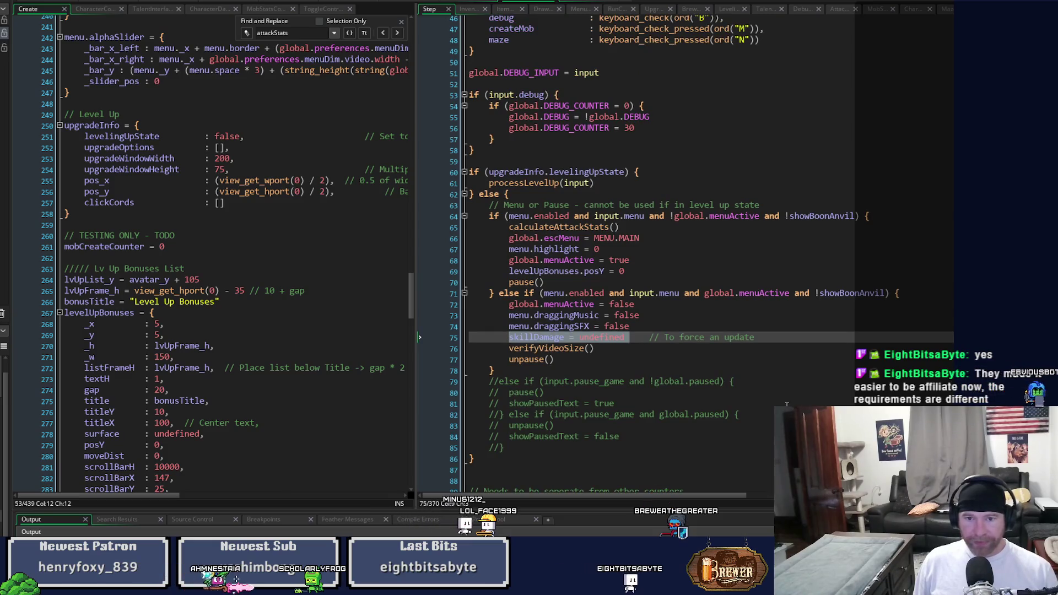
pyautogui.middleClick(553, 348)
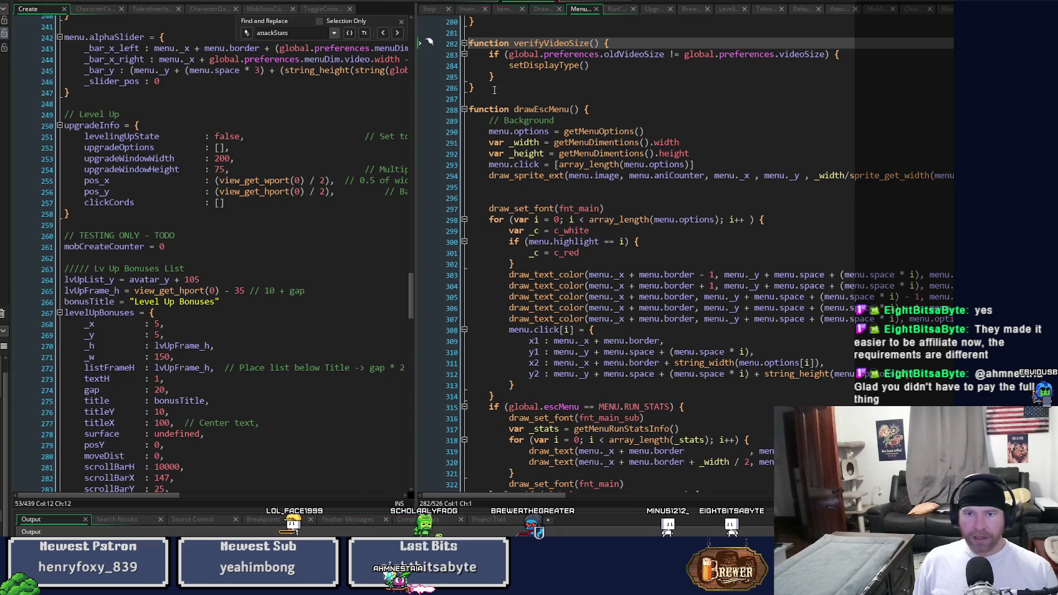
pyautogui.click(432, 10)
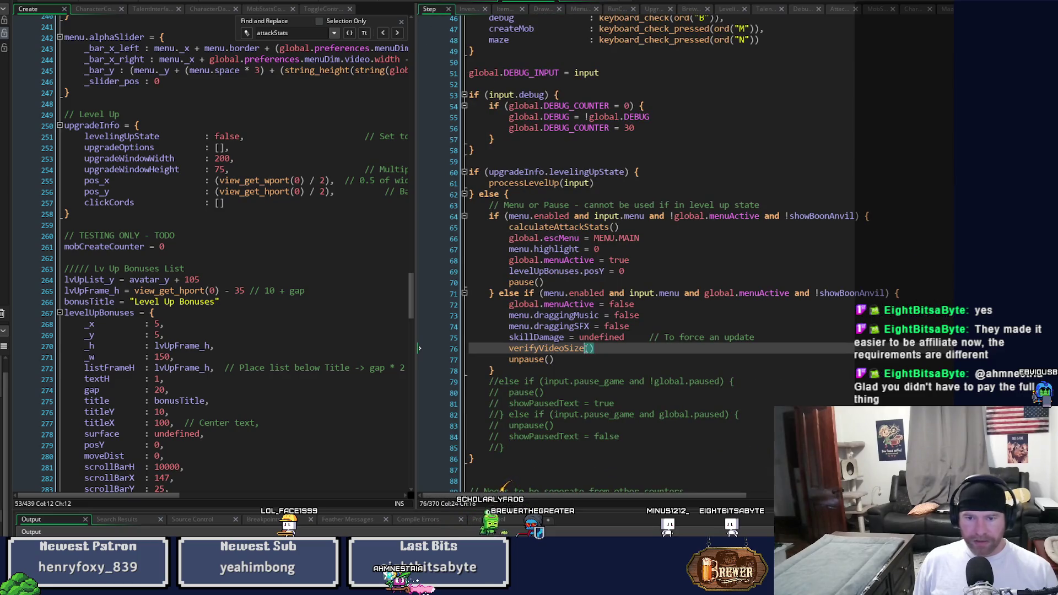
pyautogui.write('true')
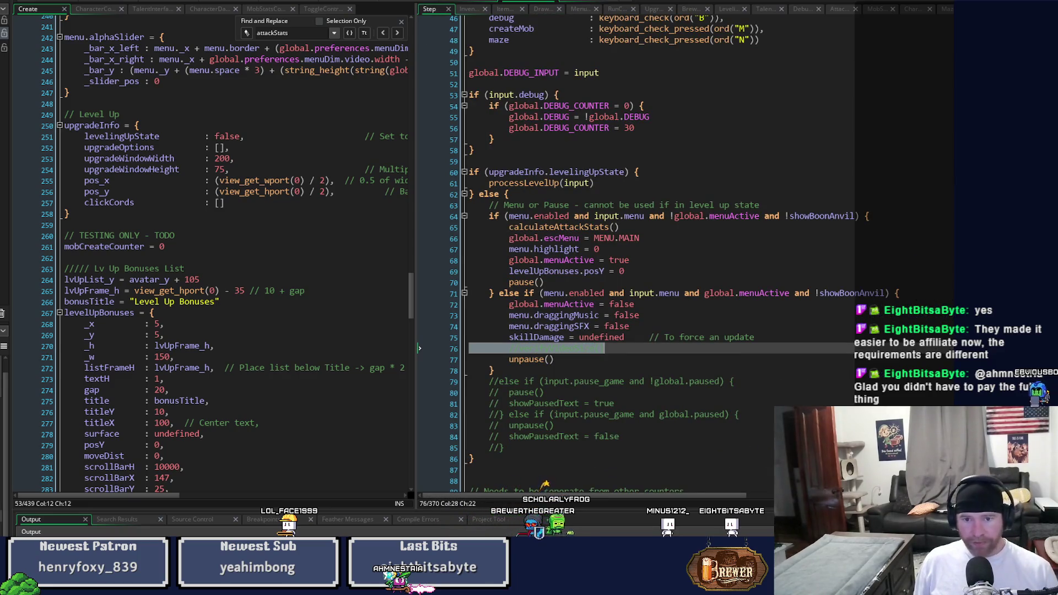
pyautogui.click(610, 352)
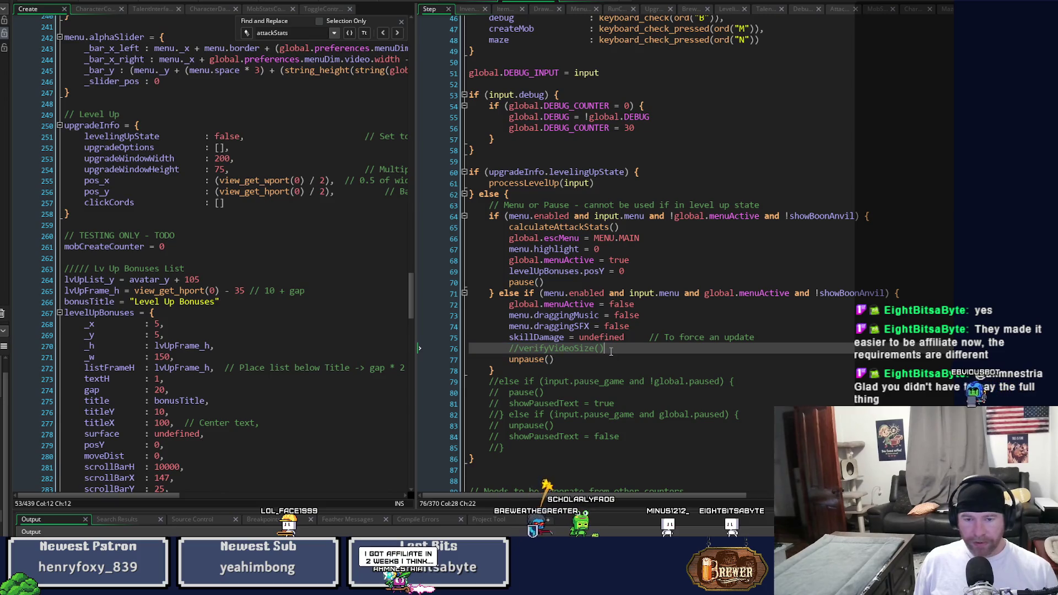
pyautogui.click(595, 351)
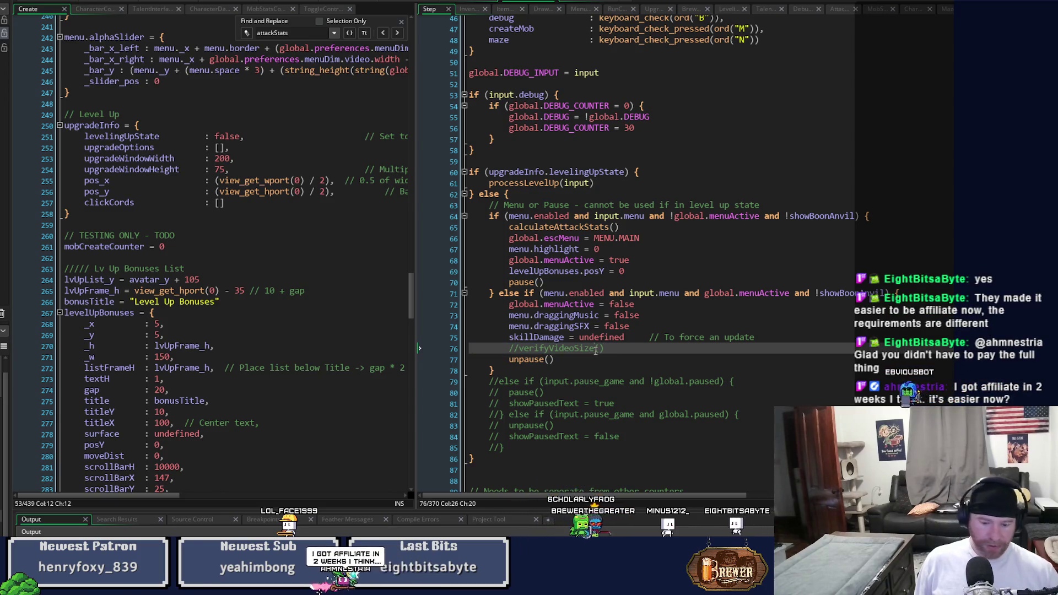
pyautogui.hotkey('ctrl', 'shift', 'k')
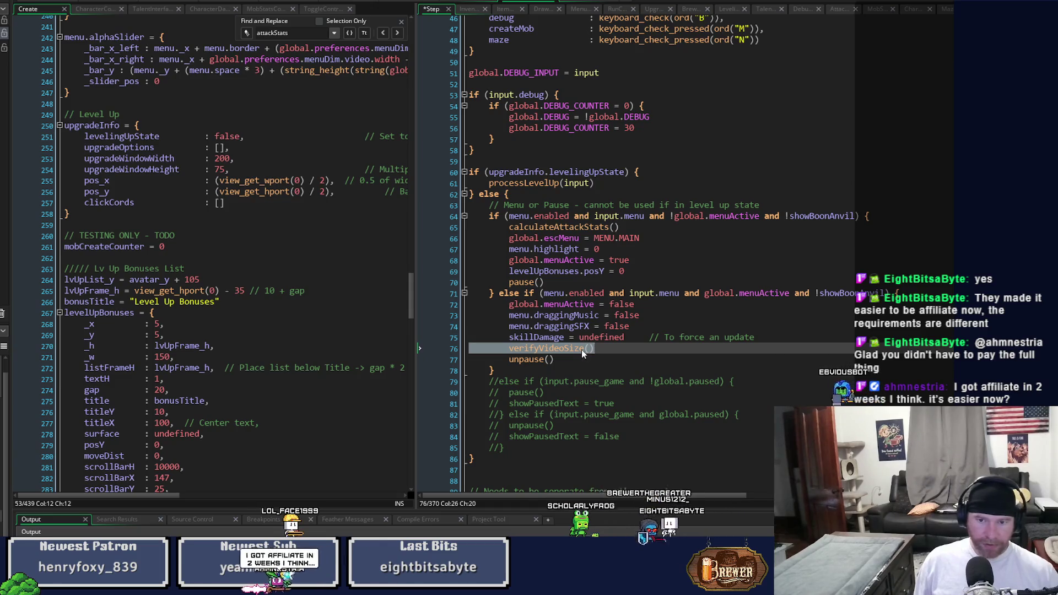
# - Comment out the verifyVideoSize function definition, reselect line 76, and save all edits
pyautogui.middleClick(583, 353)
pyautogui.click(463, 74)
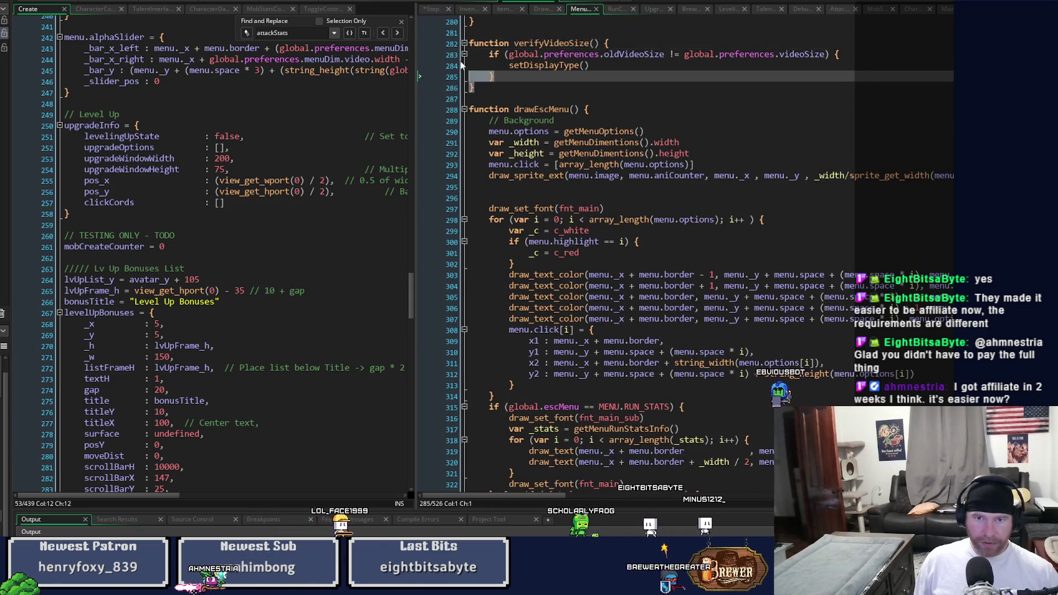
pyautogui.keyDown('shift'); pyautogui.click(456, 44); pyautogui.keyUp('shift')
pyautogui.hotkey('ctrl', 'k')
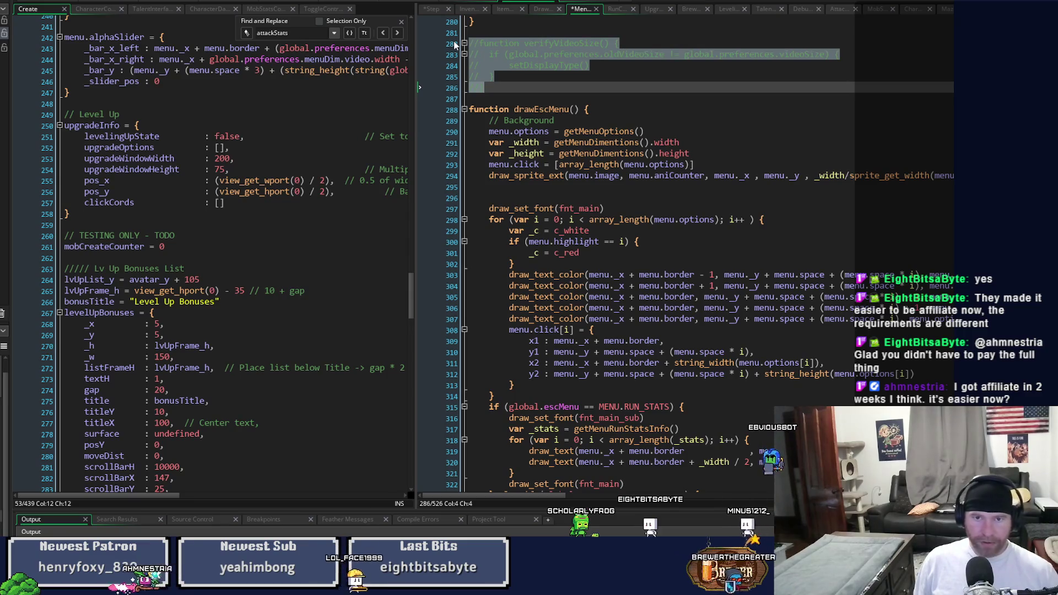
pyautogui.click(431, 9)
pyautogui.click(540, 348)
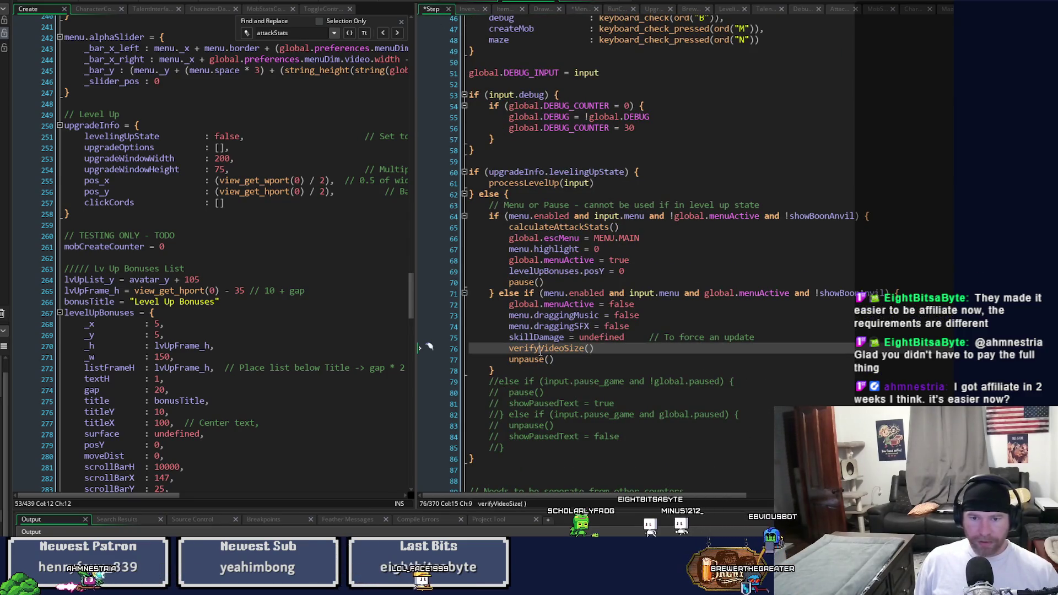
pyautogui.tripleClick(540, 348)
pyautogui.hotkey('ctrl', 's')
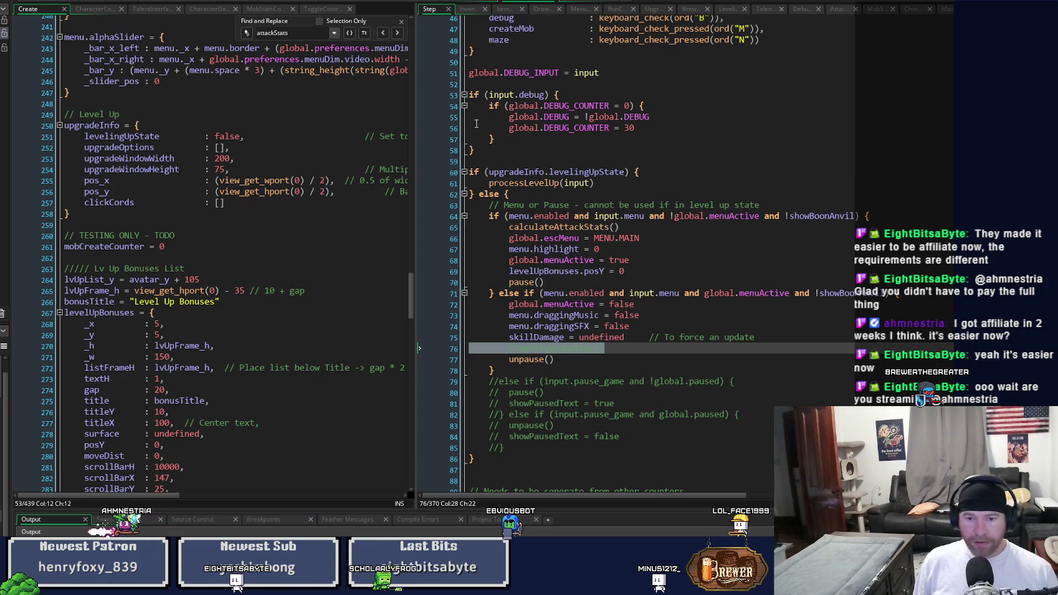
# - Scroll past the unpause() line and switch to the workspace showing calculateAttackStats
pyautogui.click(706, 361)
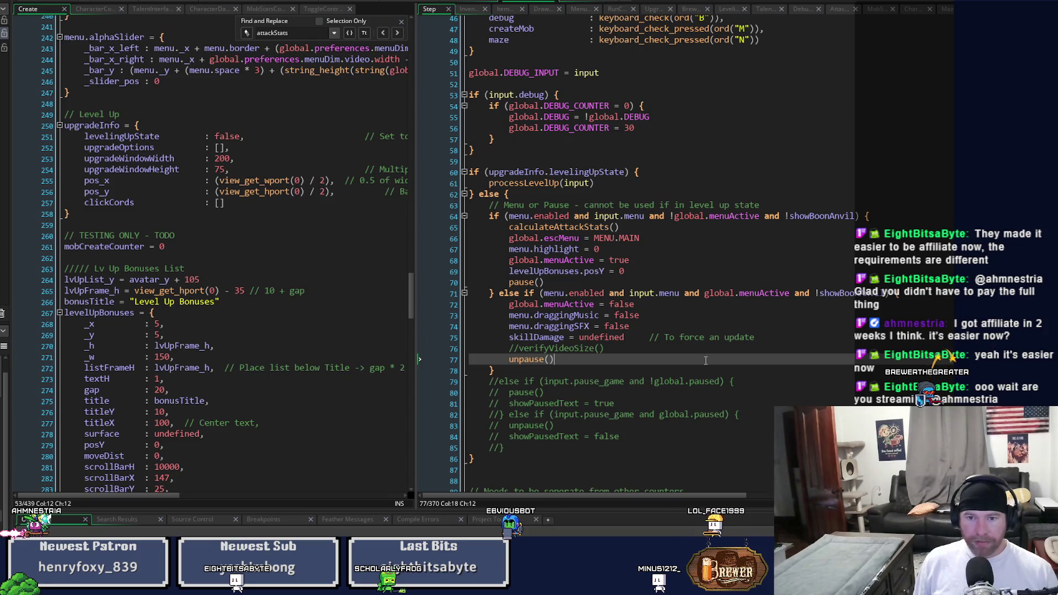
pyautogui.scroll(-2, 706, 360)
pyautogui.scroll(-3, 706, 360)
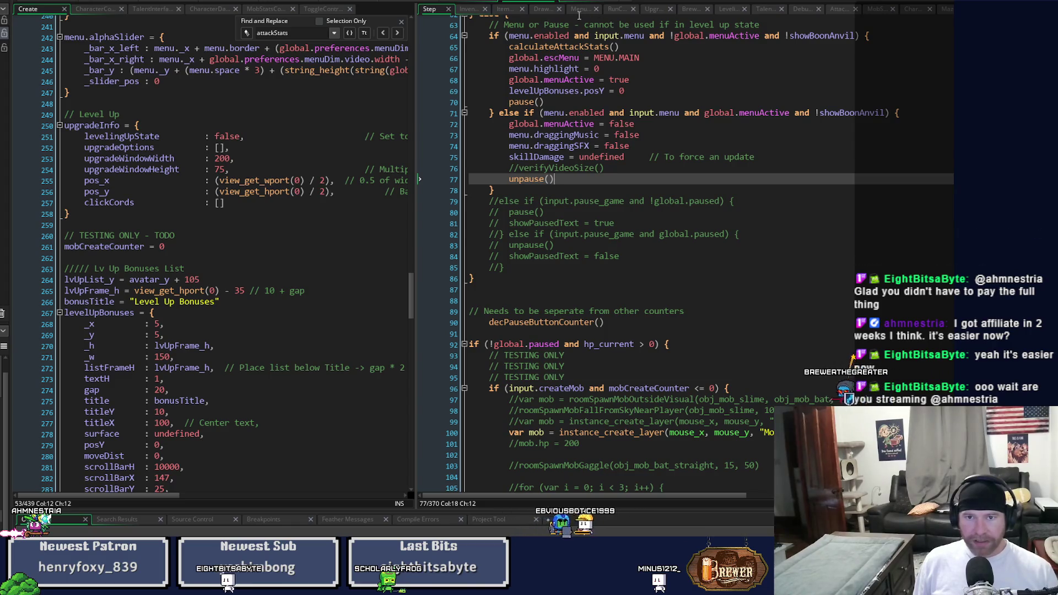
pyautogui.click(472, 3)
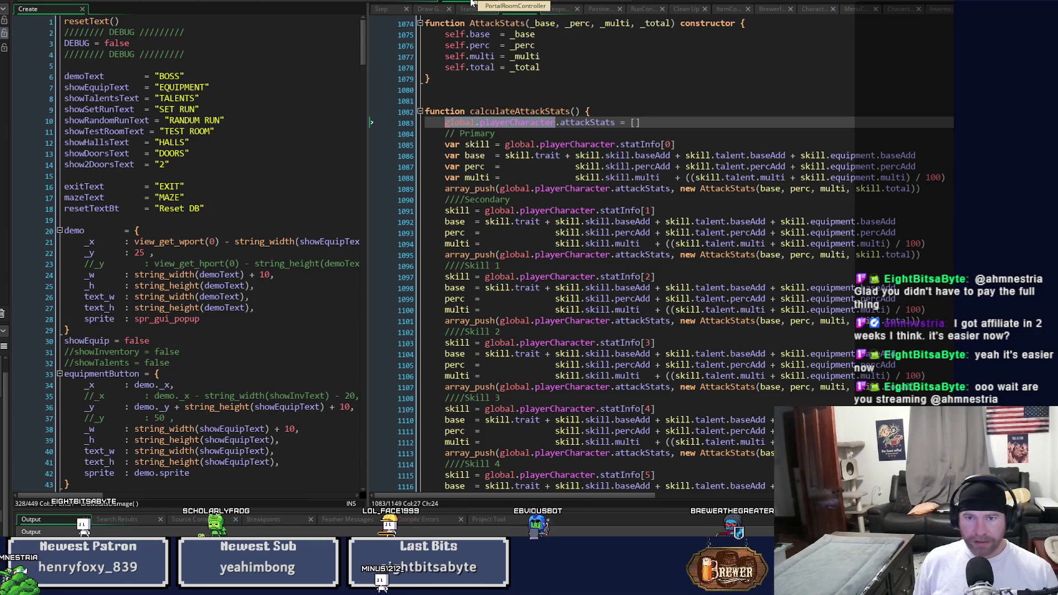
# - Find all uses of global.playerCharacter.attackStats from line 1083 and jump to the next one
pyautogui.click(611, 122)
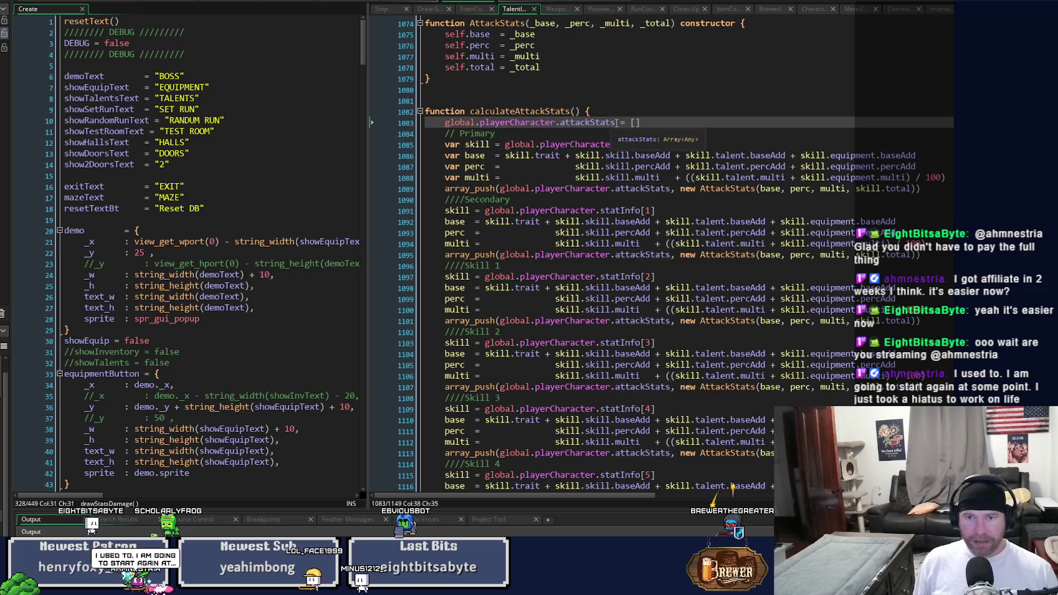
pyautogui.click(445, 122)
pyautogui.moveTo(446, 122)
pyautogui.mouseDown()
pyautogui.moveTo(634, 128)
pyautogui.moveTo(617, 128)
pyautogui.mouseUp()
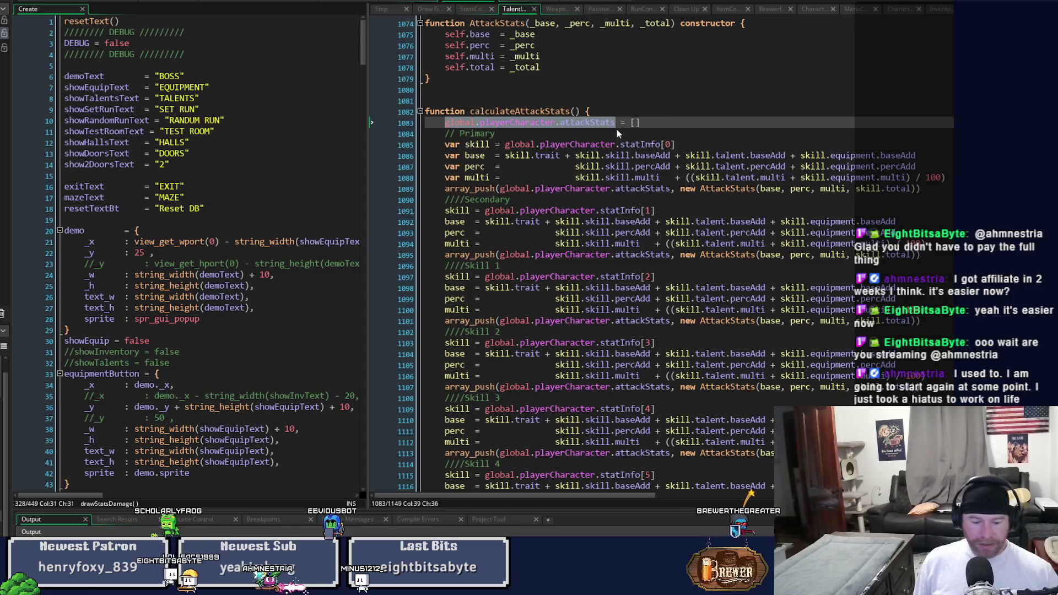
pyautogui.hotkey('ctrl', 'f')
pyautogui.click(117, 84)
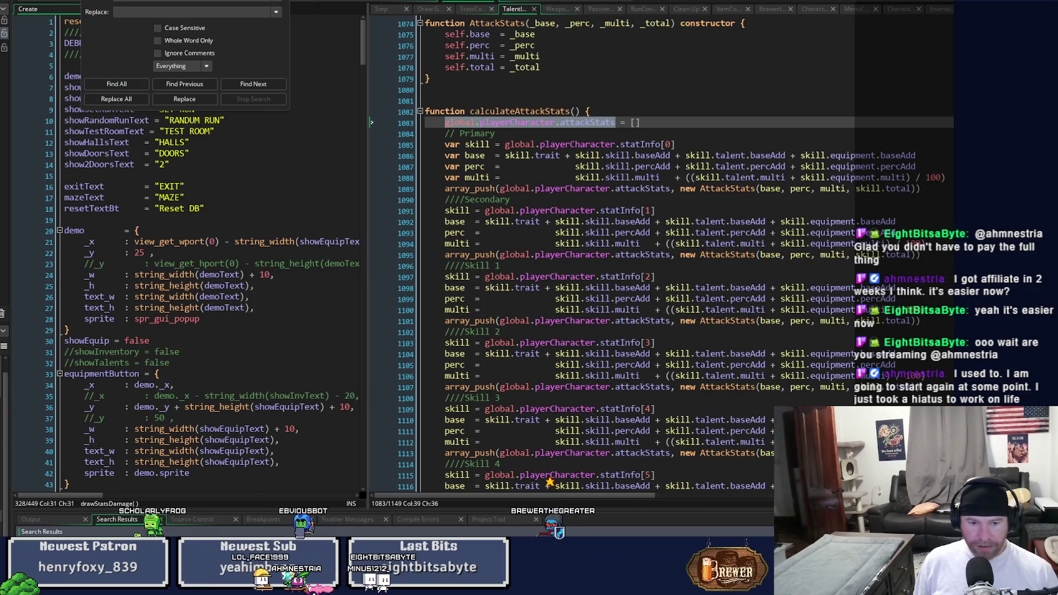
pyautogui.press('Return')
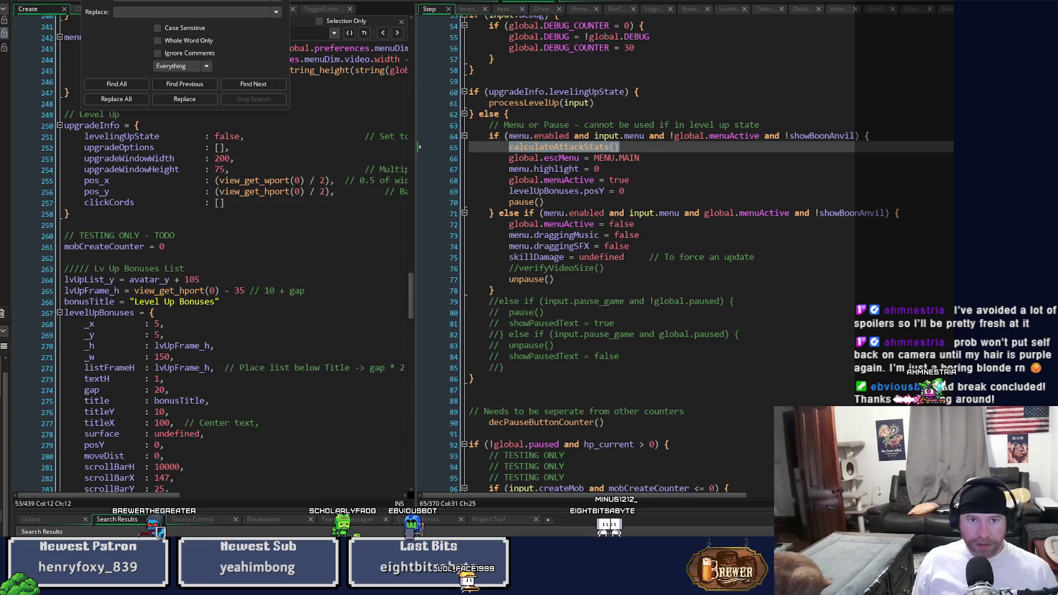
# - Set a breakpoint on the calculateAttackStats() call at line 65 and open the Draw event
pyautogui.click(303, 2)
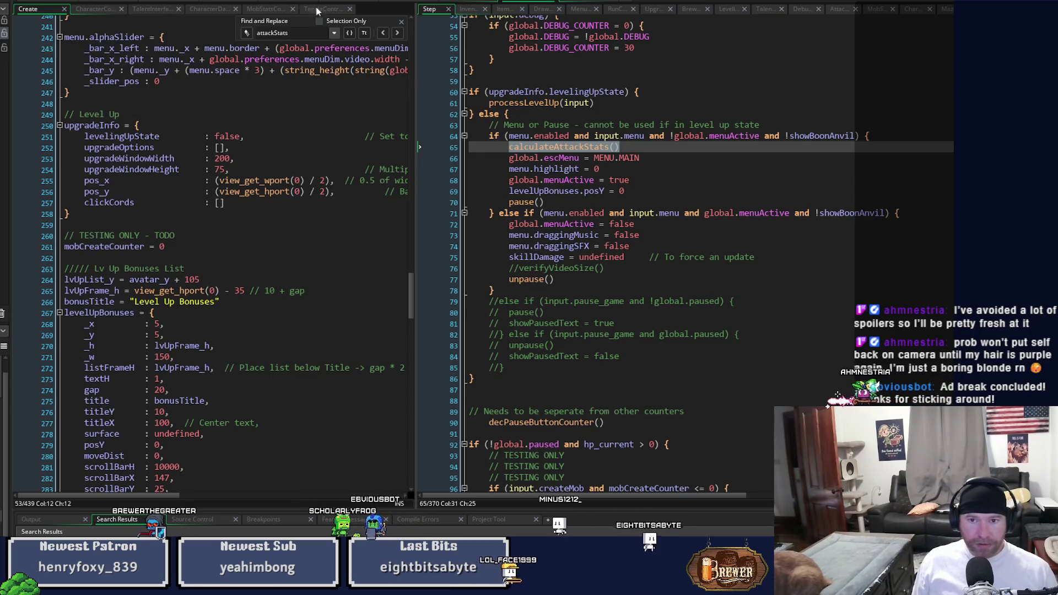
pyautogui.moveTo(558, 147)
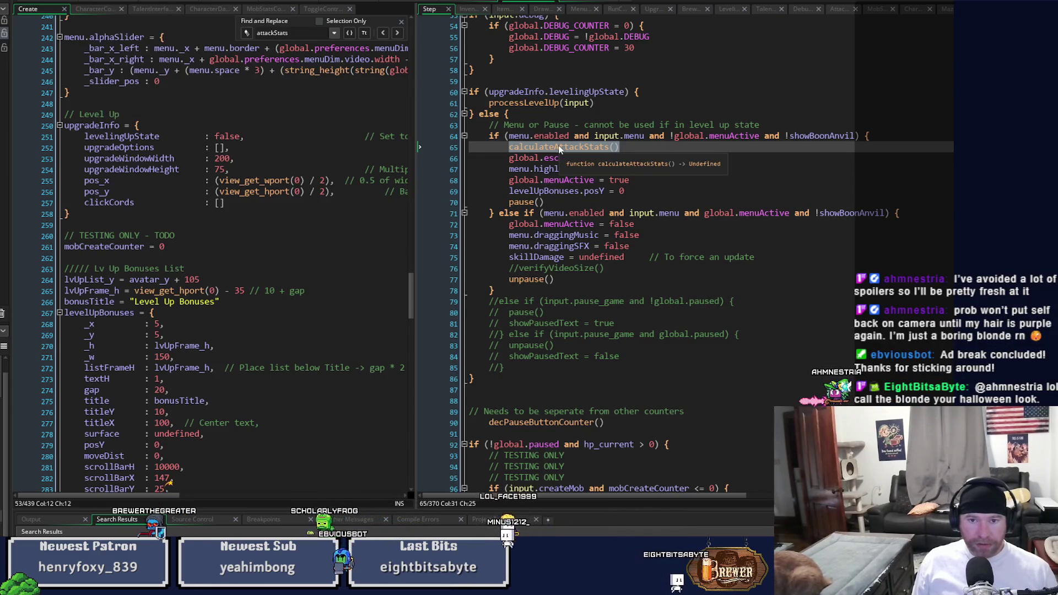
pyautogui.click(443, 147)
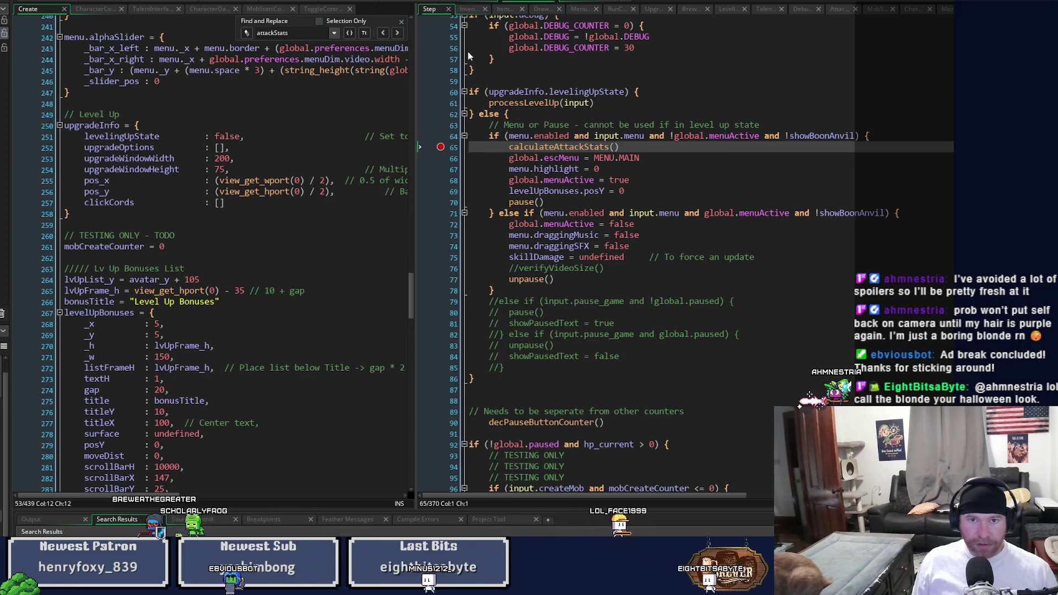
pyautogui.click(540, 9)
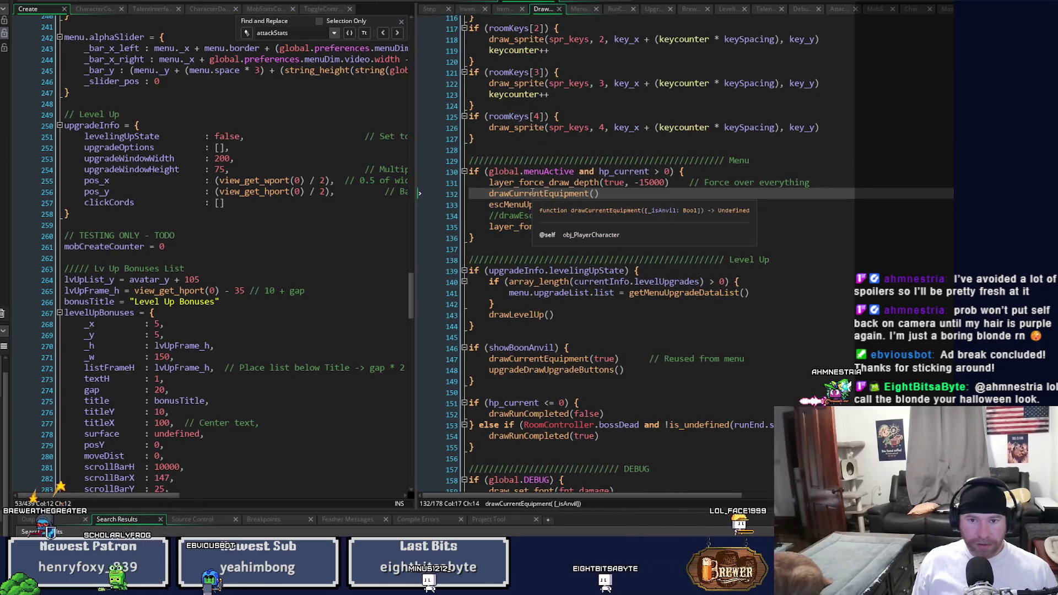
pyautogui.click(532, 193)
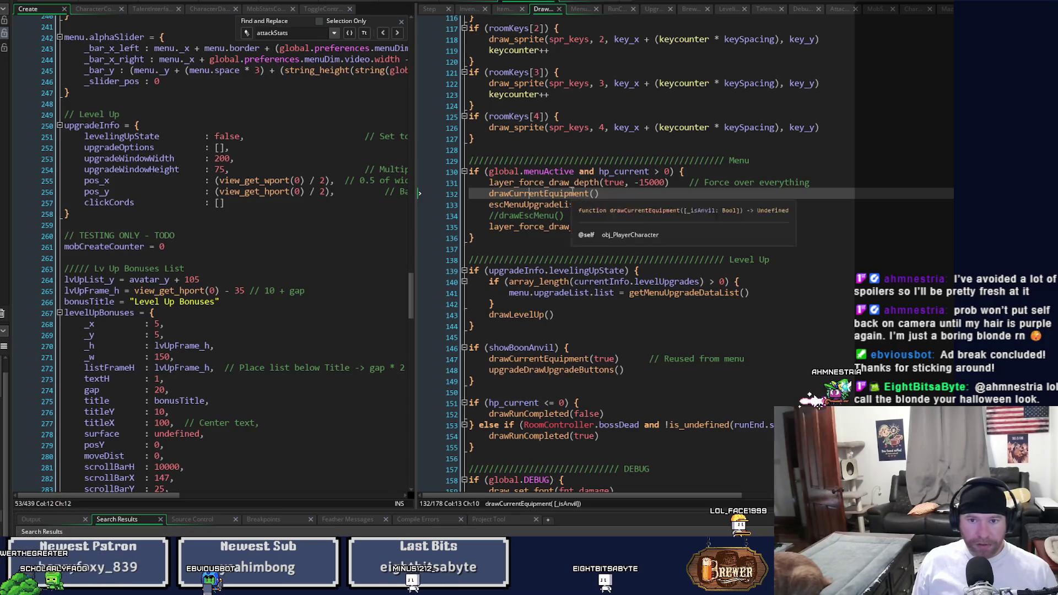
# - Jump to the drawCurrentEquipment definition and scroll through its code
pyautogui.middleClick(572, 192)
pyautogui.scroll(-4, 572, 193)
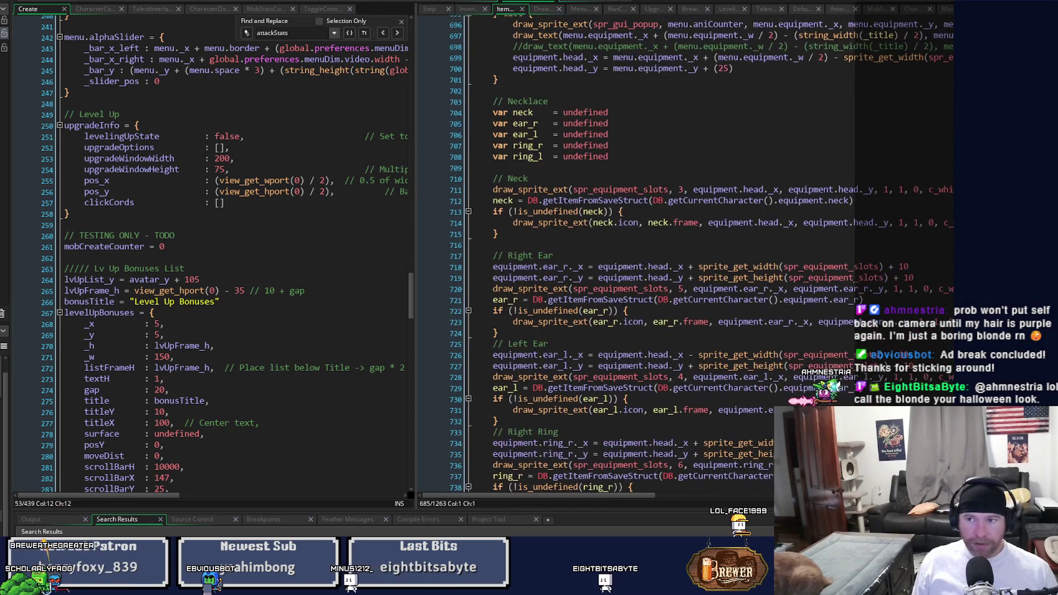
pyautogui.scroll(-15, 851, 361)
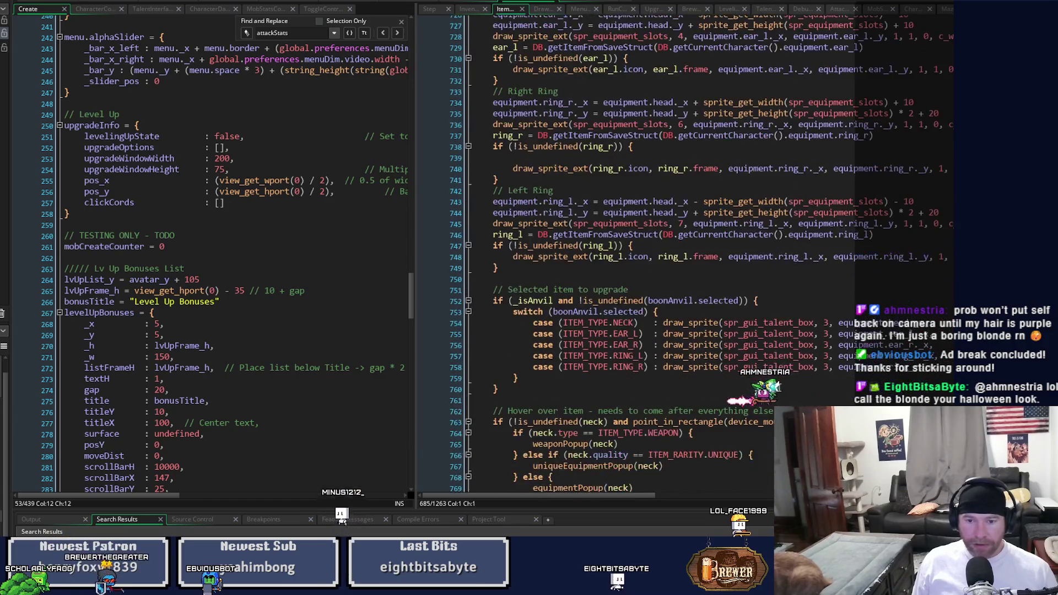
pyautogui.scroll(-15, 778, 386)
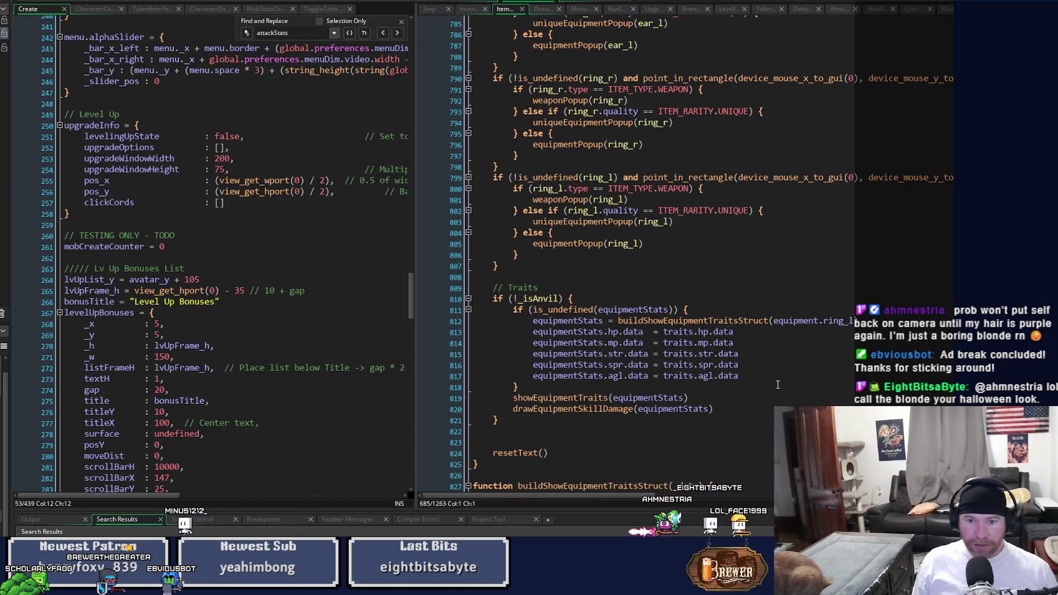
pyautogui.scroll(4, 772, 384)
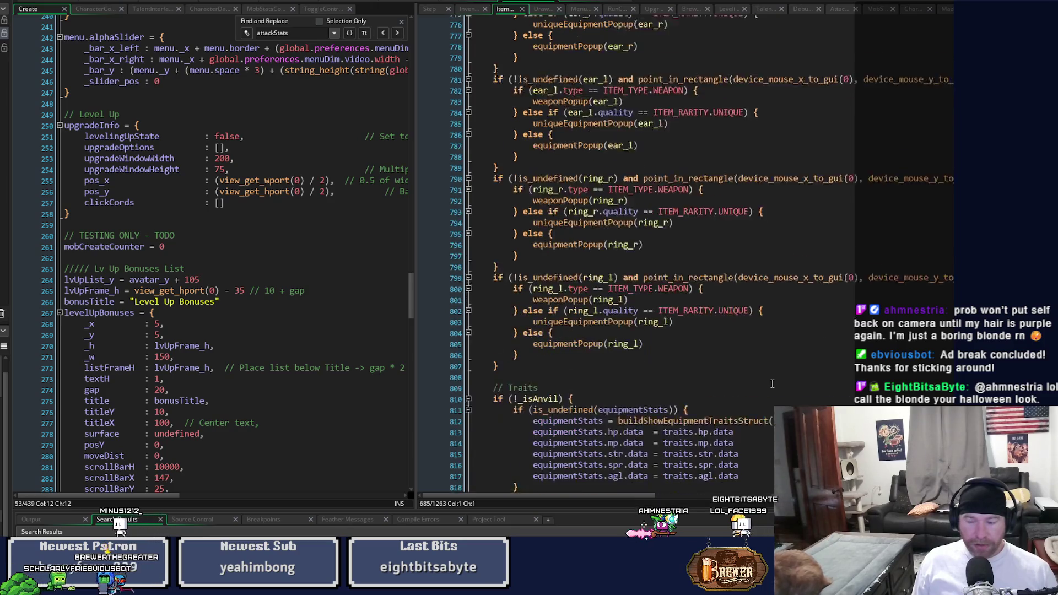
pyautogui.scroll(-3, 773, 383)
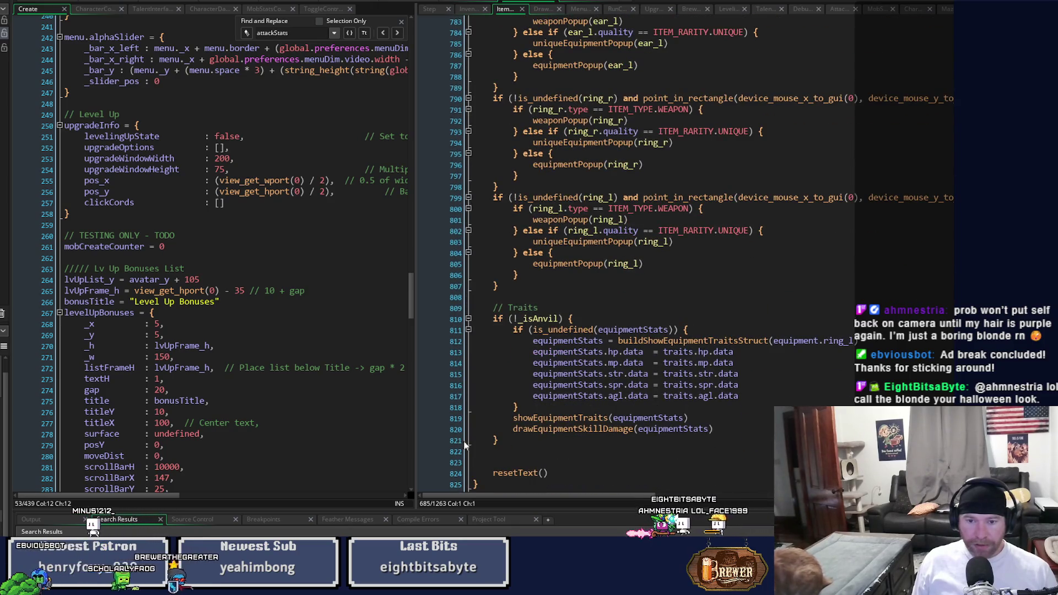
# - Go to drawEquipmentSkillDamage and set a breakpoint on line 411's primary draw_sprite call
pyautogui.middleClick(535, 430)
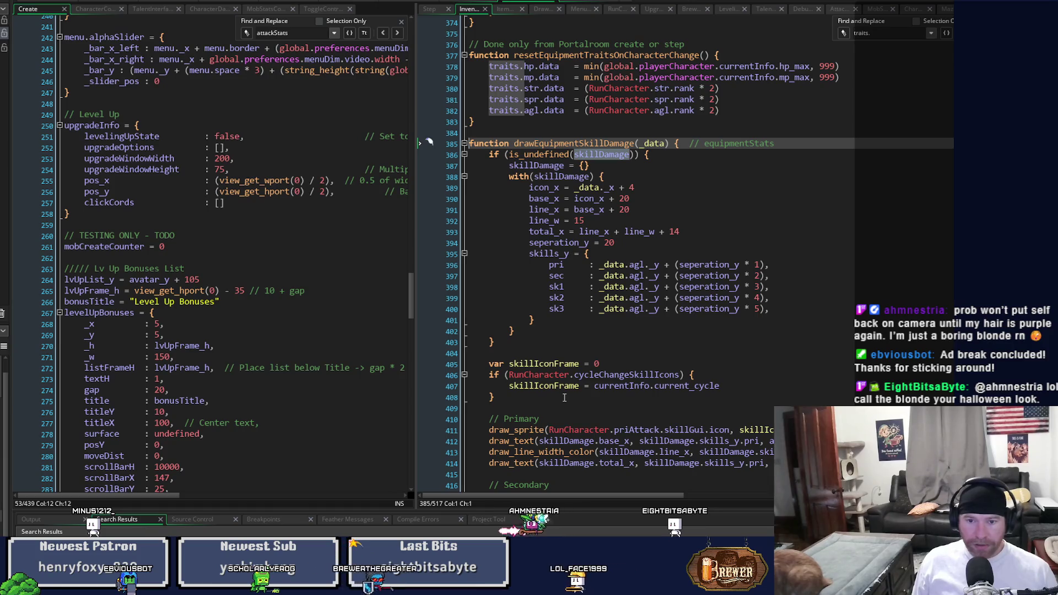
pyautogui.scroll(-2, 565, 397)
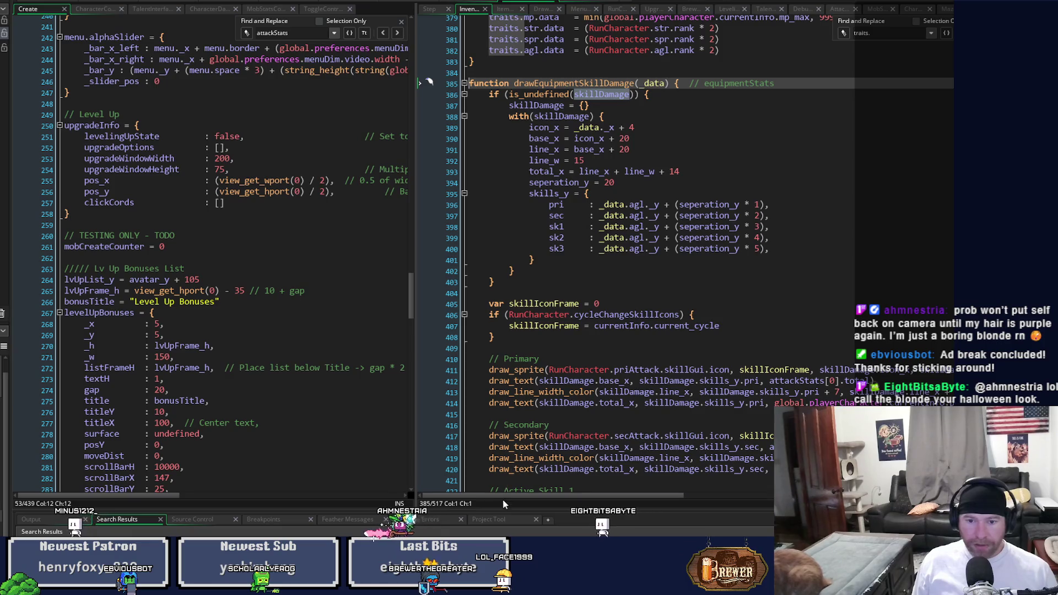
pyautogui.moveTo(581, 498)
pyautogui.mouseDown()
pyautogui.moveTo(686, 510)
pyautogui.moveTo(593, 501)
pyautogui.mouseUp()
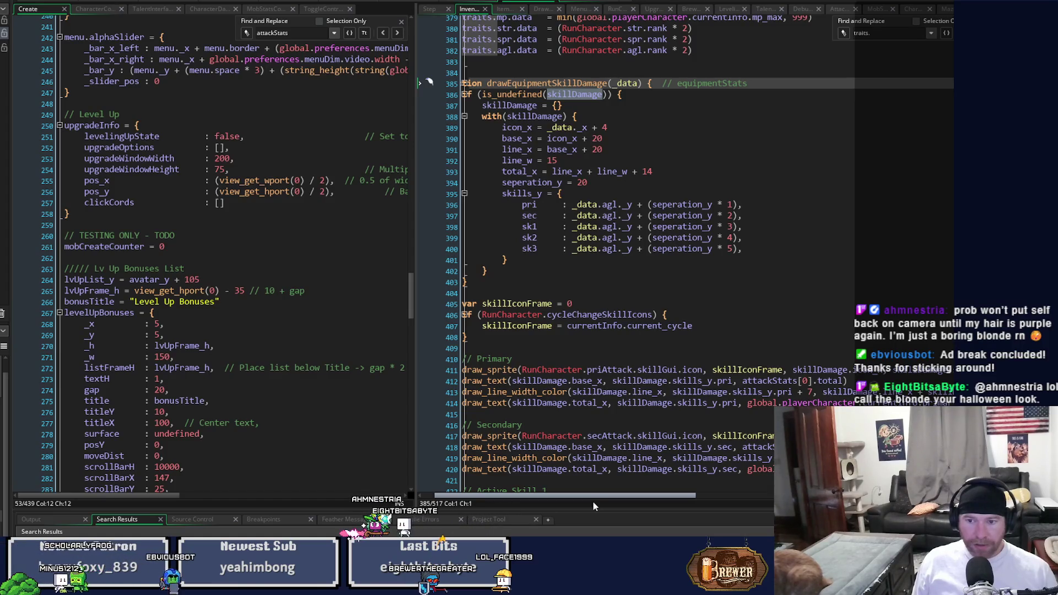
pyautogui.moveTo(593, 502); pyautogui.dragTo(545, 498)
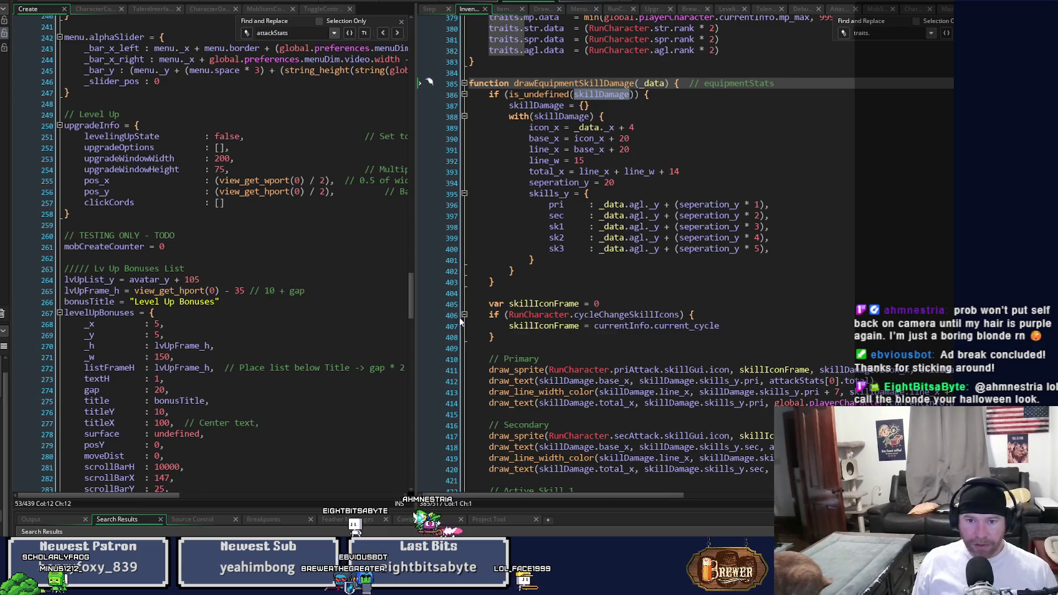
pyautogui.click(447, 372)
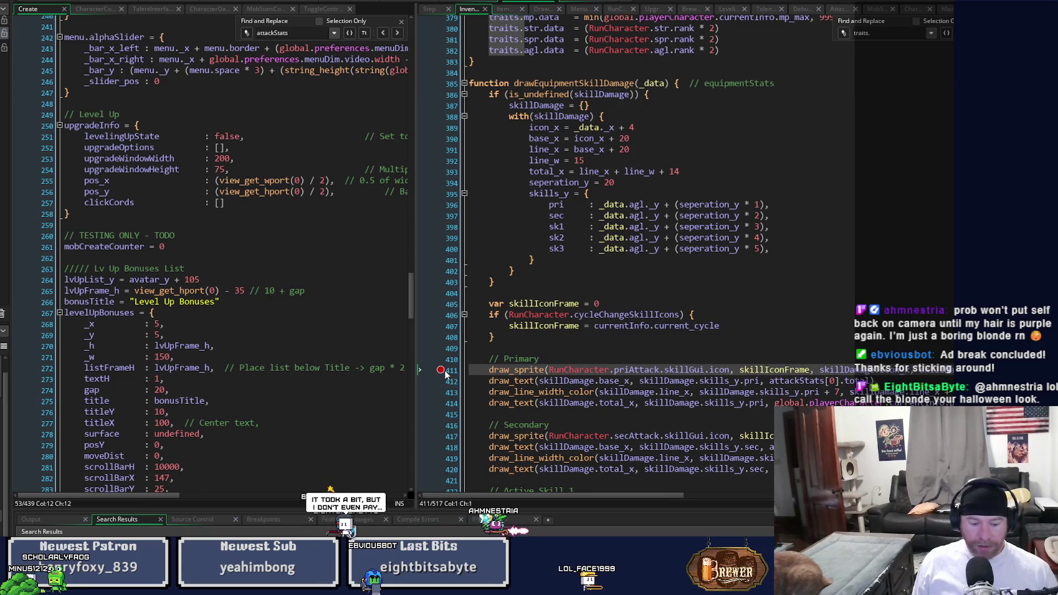
# - Run the game in debug mode (F6), view the Equipment screen, and start a test-room run
pyautogui.press('F6')
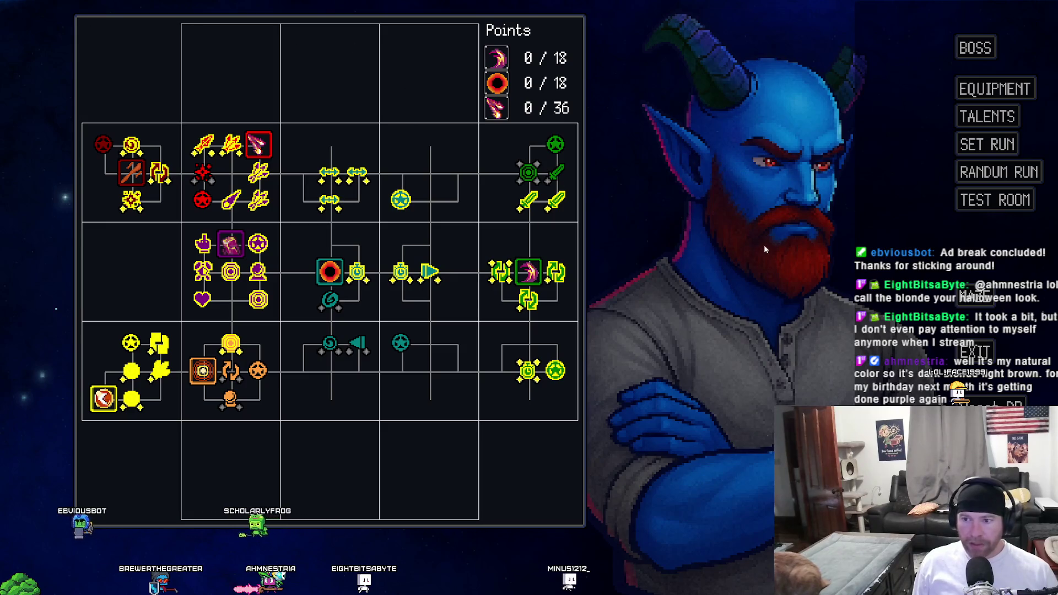
pyautogui.click(987, 95)
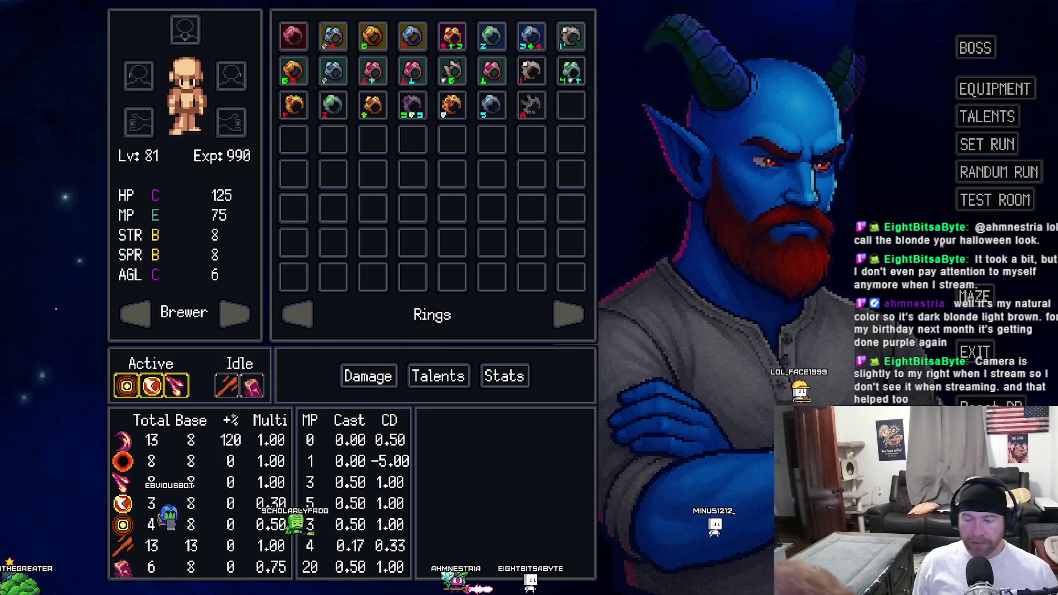
pyautogui.click(995, 200)
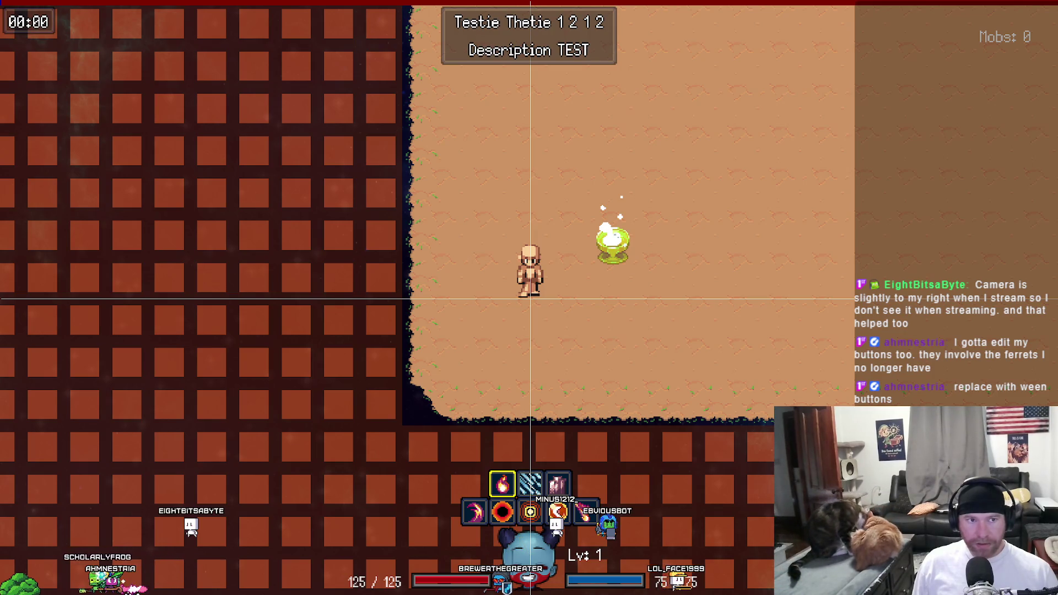
# - Toggle the equipment panel on and off, then walk right toward the chalice
pyautogui.press('c')
pyautogui.press('c')
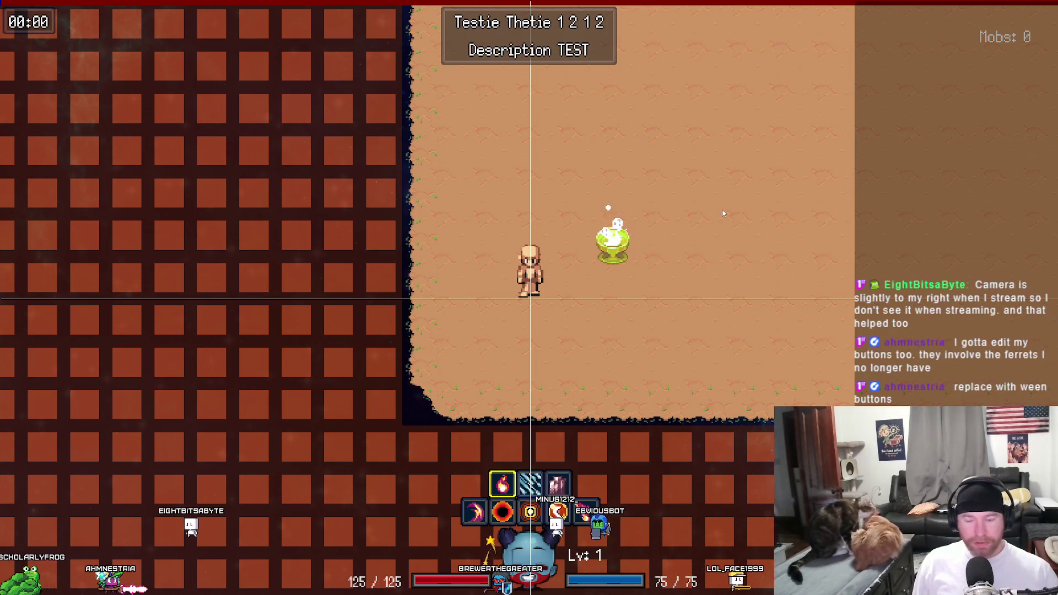
pyautogui.press('d')
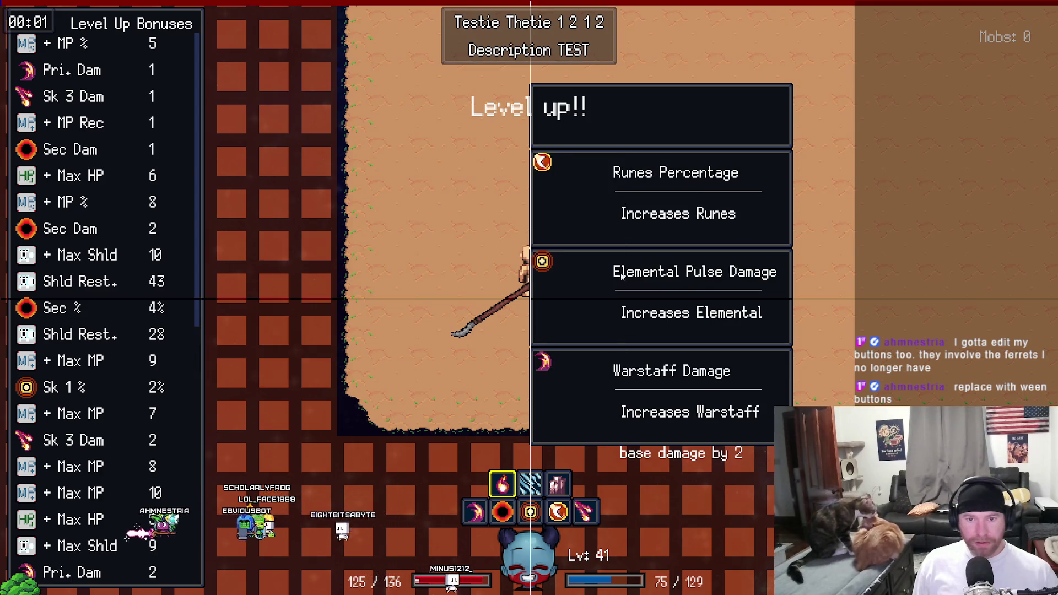
# - Pick a level-up bonus, walk right, swing the spear attack, and show the Level Up Bonuses list
pyautogui.click(621, 275)
pyautogui.press('d')
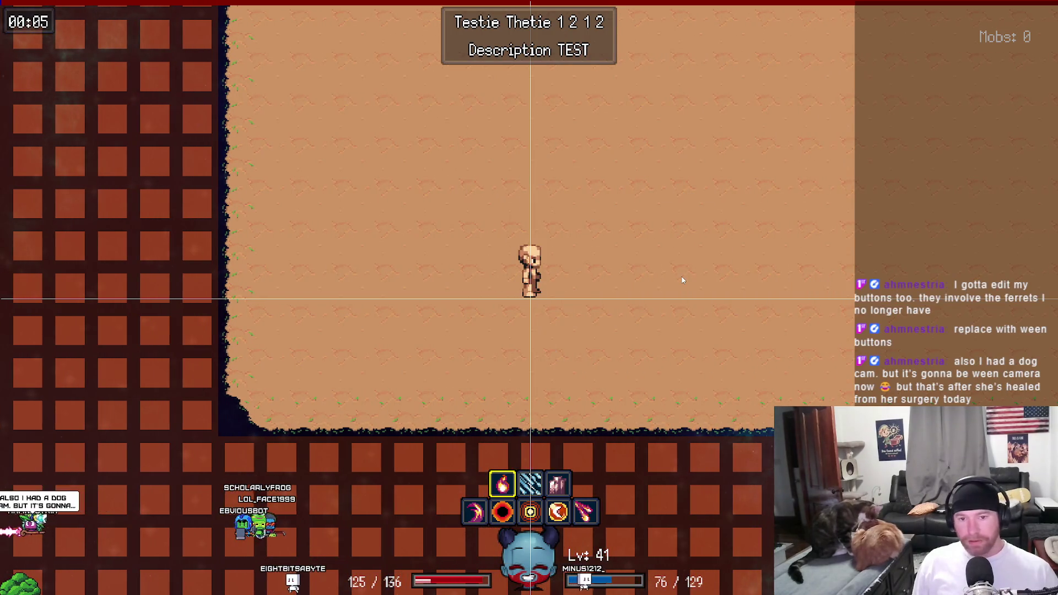
pyautogui.press('d')
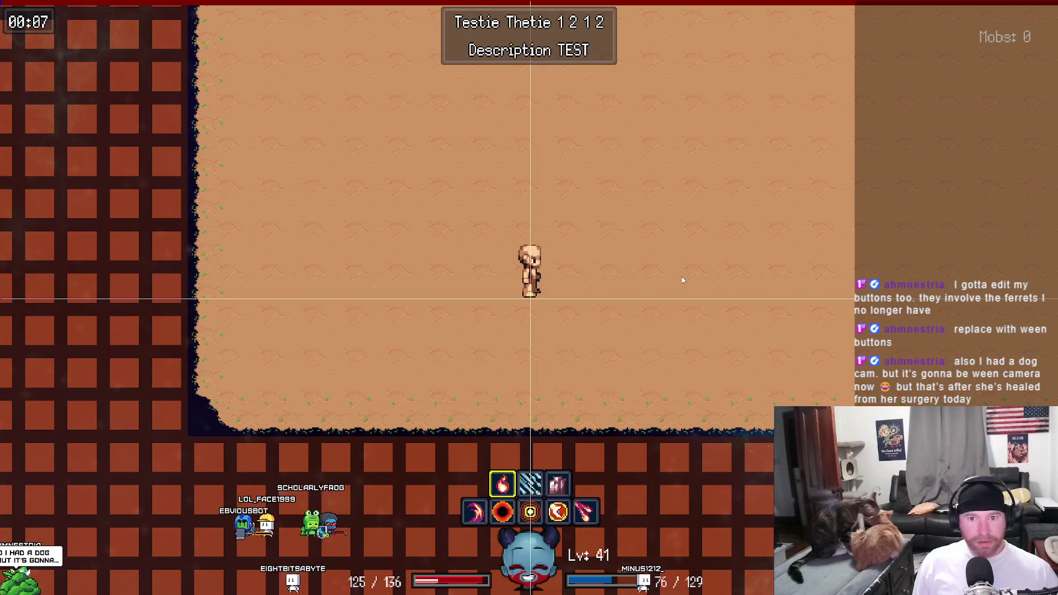
pyautogui.click(682, 280)
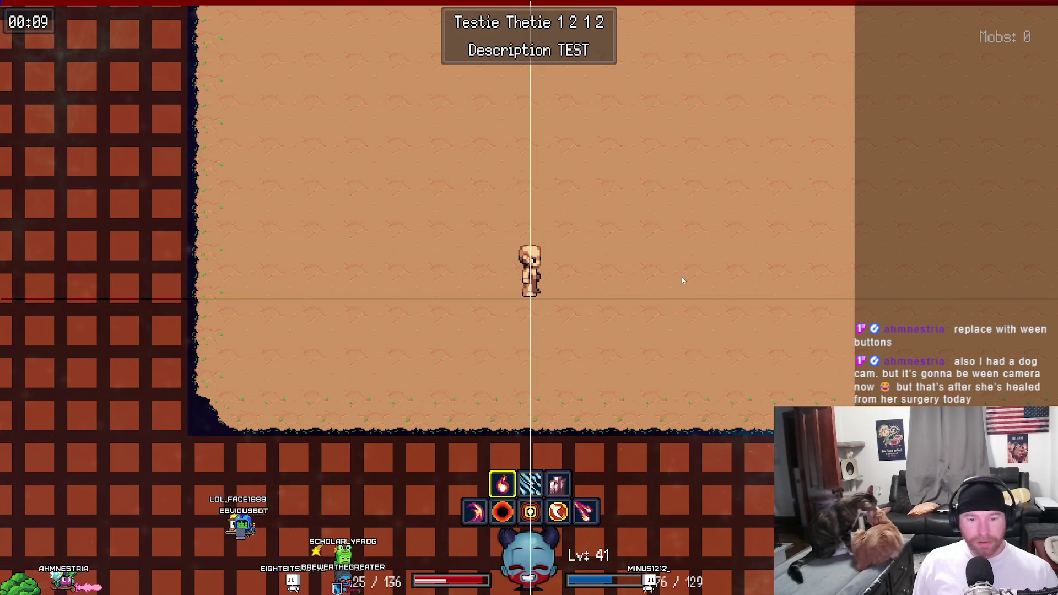
pyautogui.press('Tab')
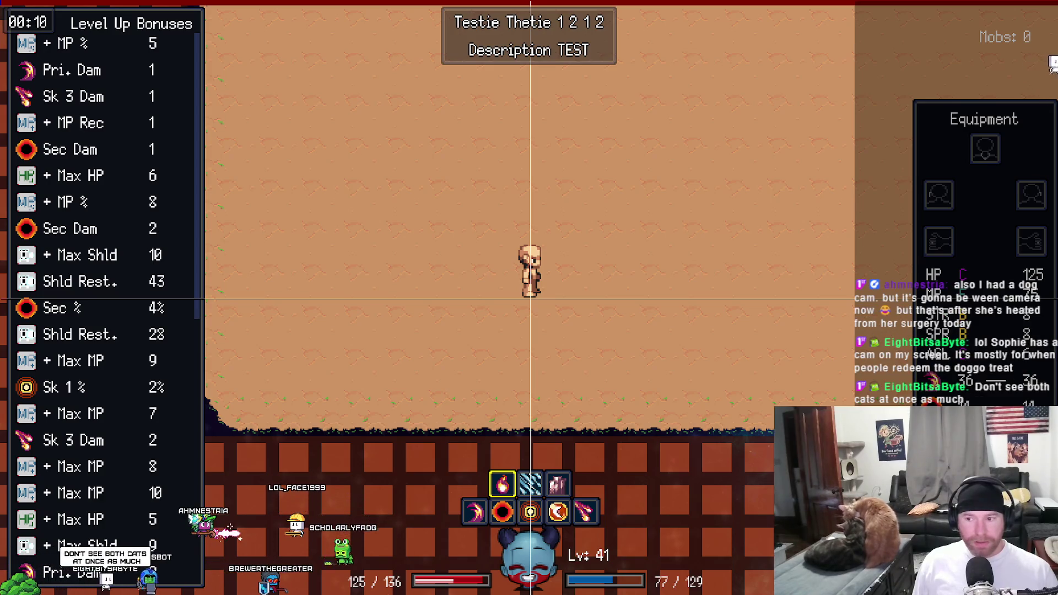
# - Hit the line 411 breakpoint, enlarge the code pane to read lines 427–450, and return to the workspace
pyautogui.hotkey('alt', 'Tab')
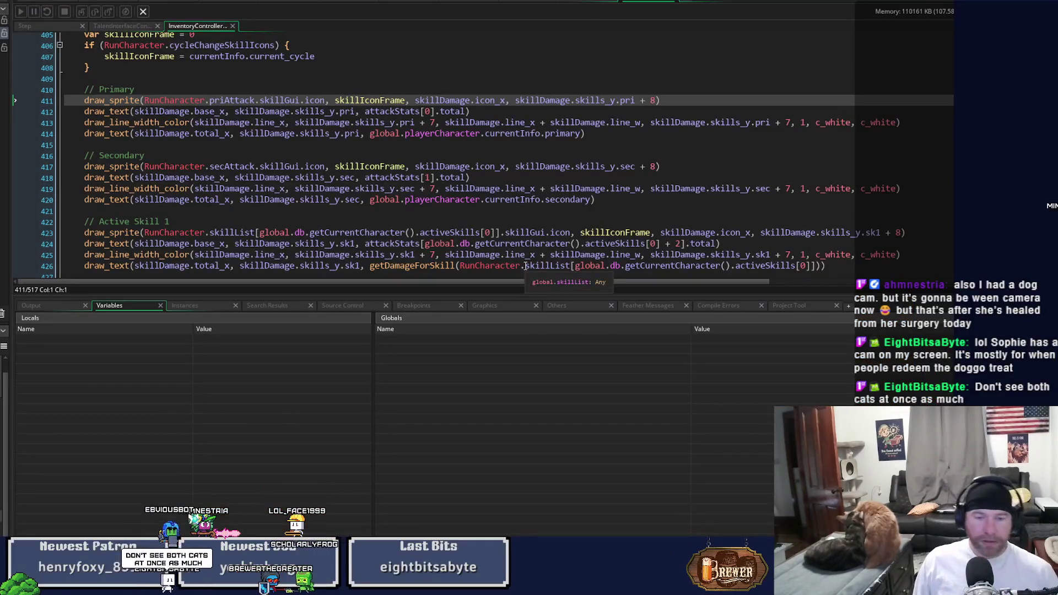
pyautogui.moveTo(515, 295); pyautogui.dragTo(514, 533)
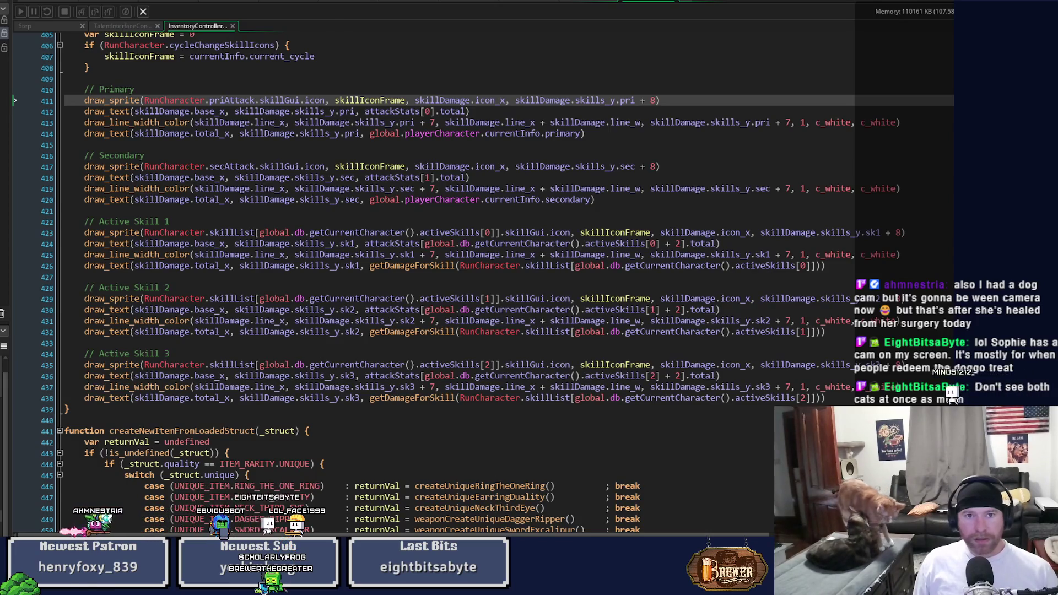
pyautogui.click(521, 3)
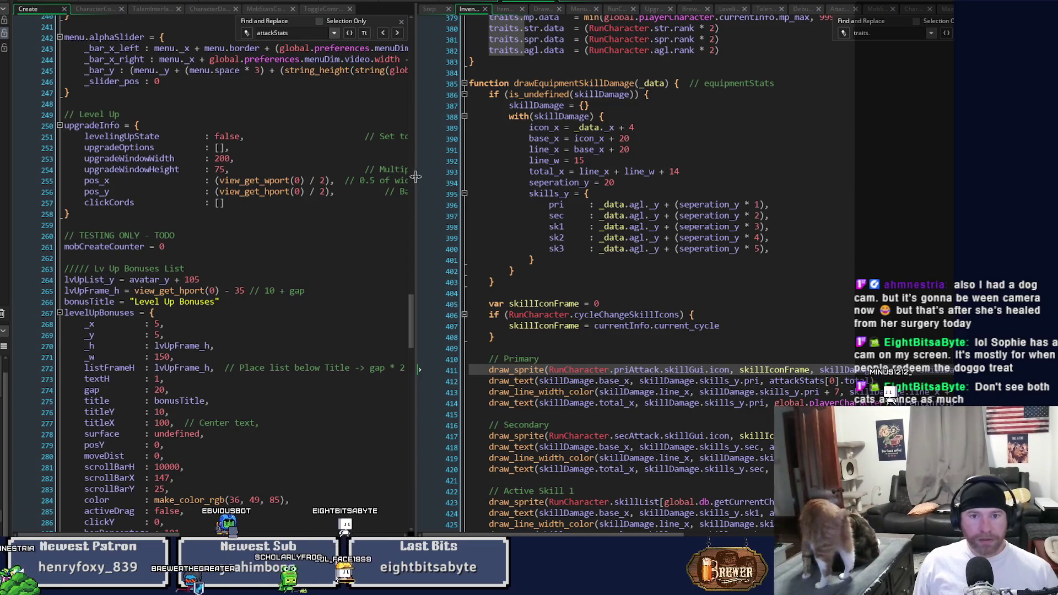
# - Widen the left editor, bring CharacterController to lines 485–531, and jump to buildStatSkillDamage
pyautogui.moveTo(426, 182); pyautogui.dragTo(564, 182)
pyautogui.click(134, 10)
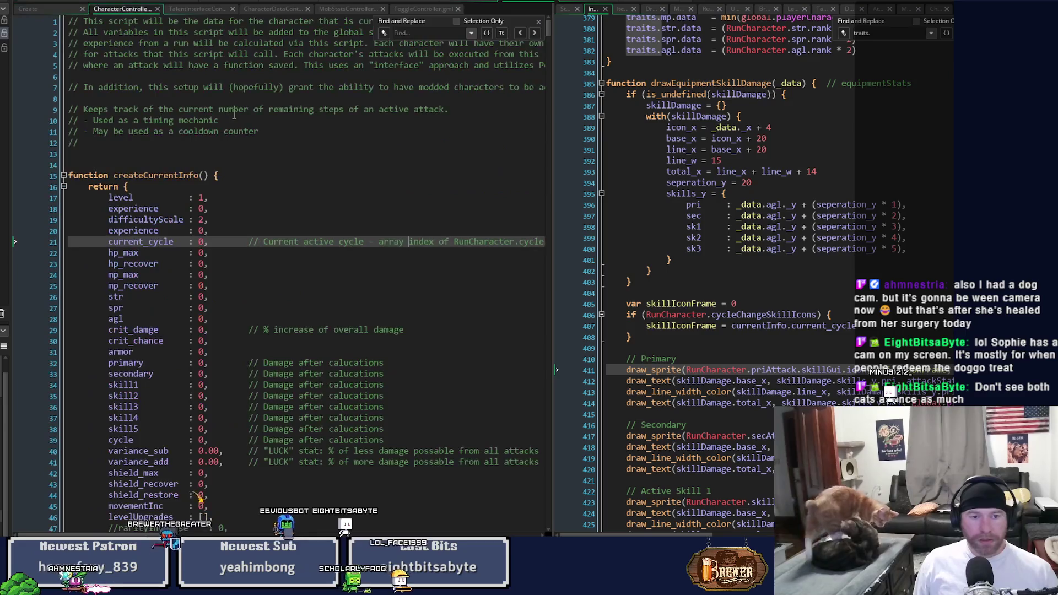
pyautogui.moveTo(550, 27)
pyautogui.mouseDown()
pyautogui.moveTo(561, 164)
pyautogui.moveTo(563, 109)
pyautogui.mouseUp()
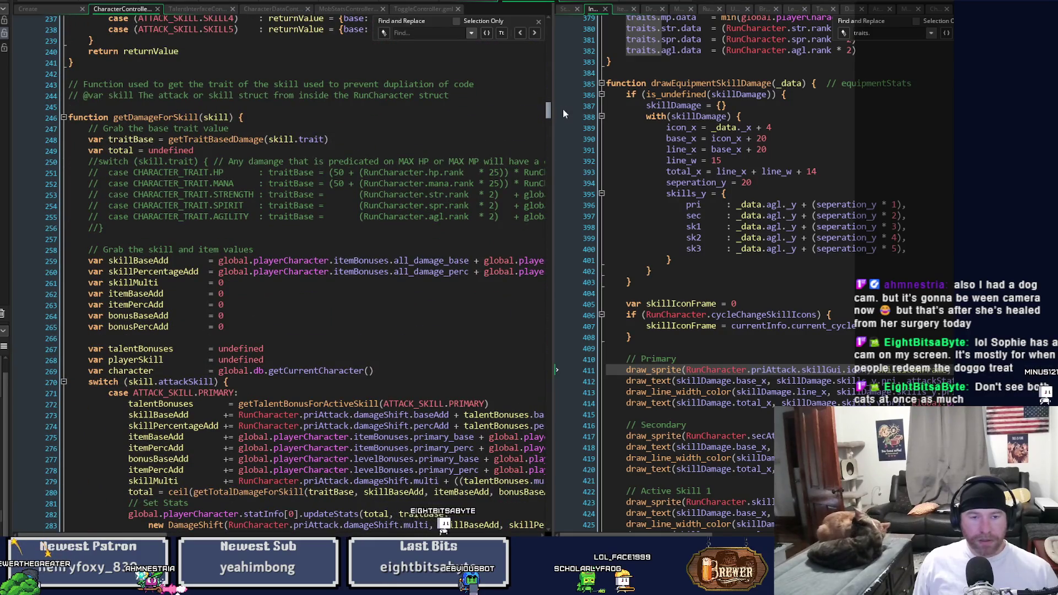
pyautogui.moveTo(556, 118); pyautogui.dragTo(717, 131)
pyautogui.scroll(-6, 711, 120)
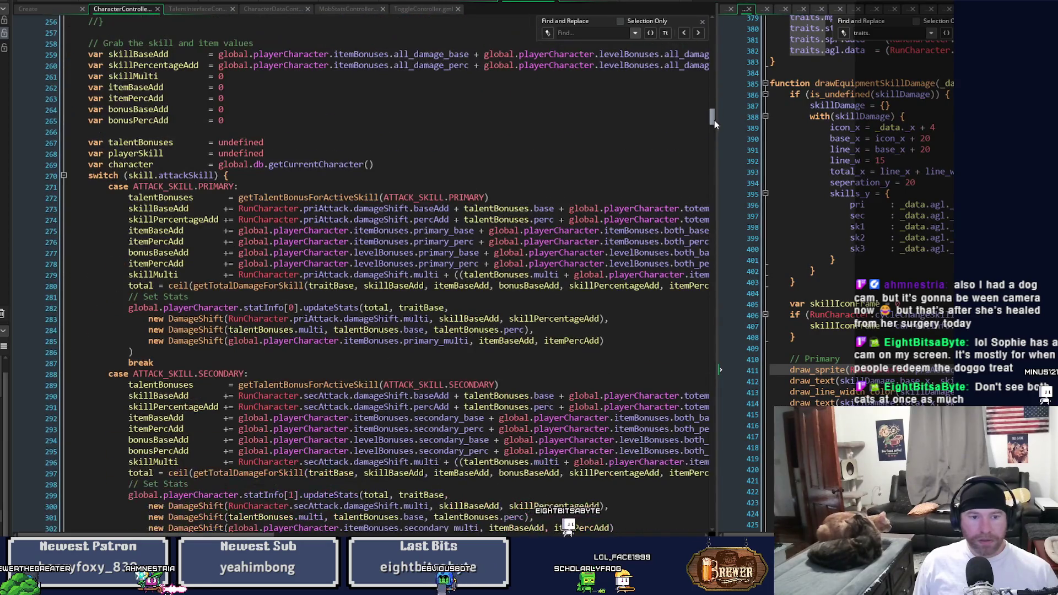
pyautogui.moveTo(715, 120); pyautogui.dragTo(711, 201)
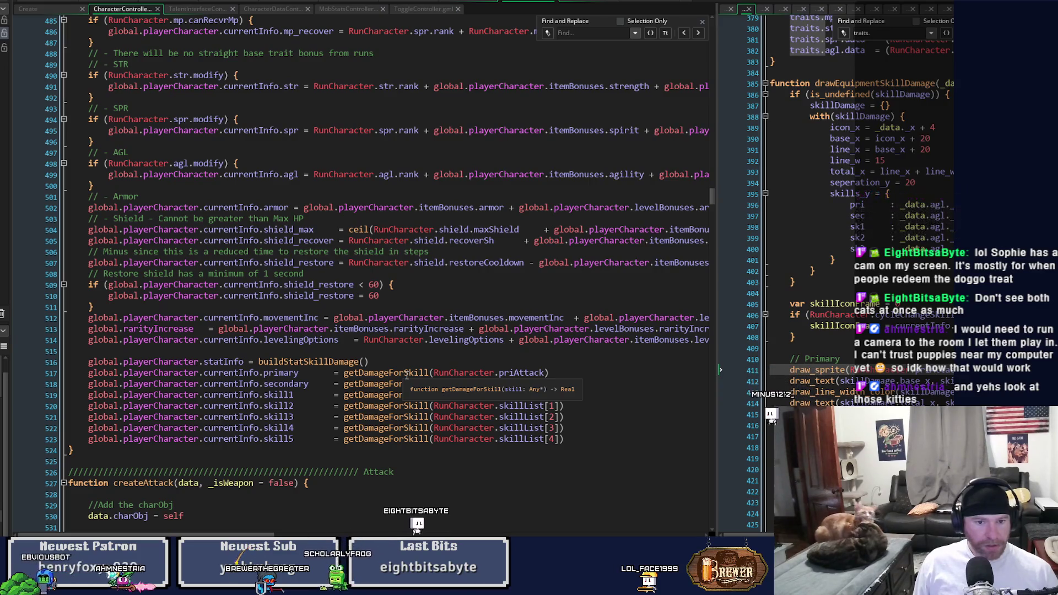
pyautogui.middleClick(334, 362)
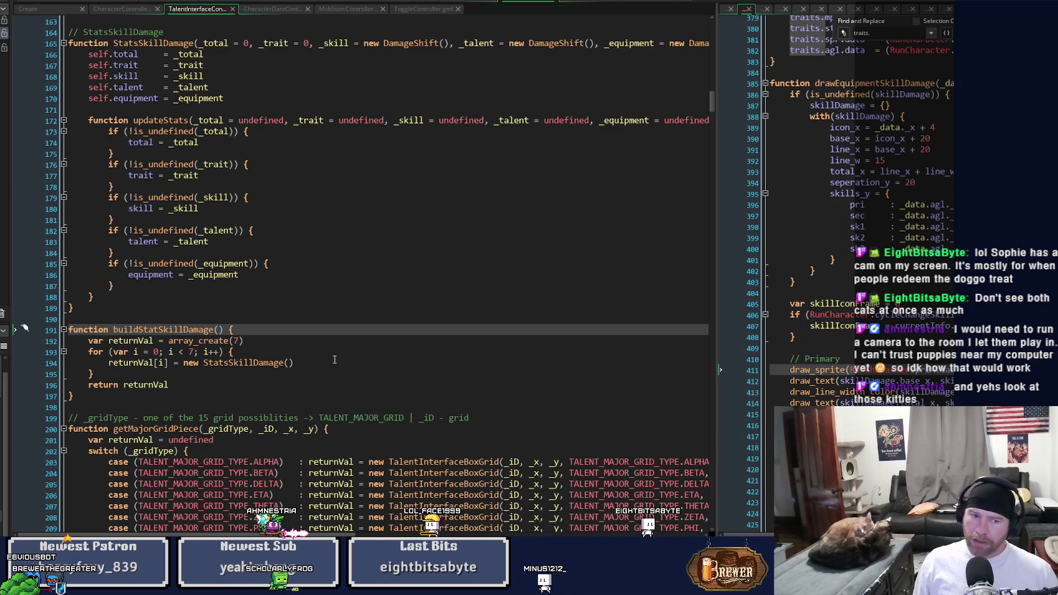
# - Return to the CharacterController stat code and jump to the getDamageForSkill definition
pyautogui.hotkey('ctrl', 'Tab')
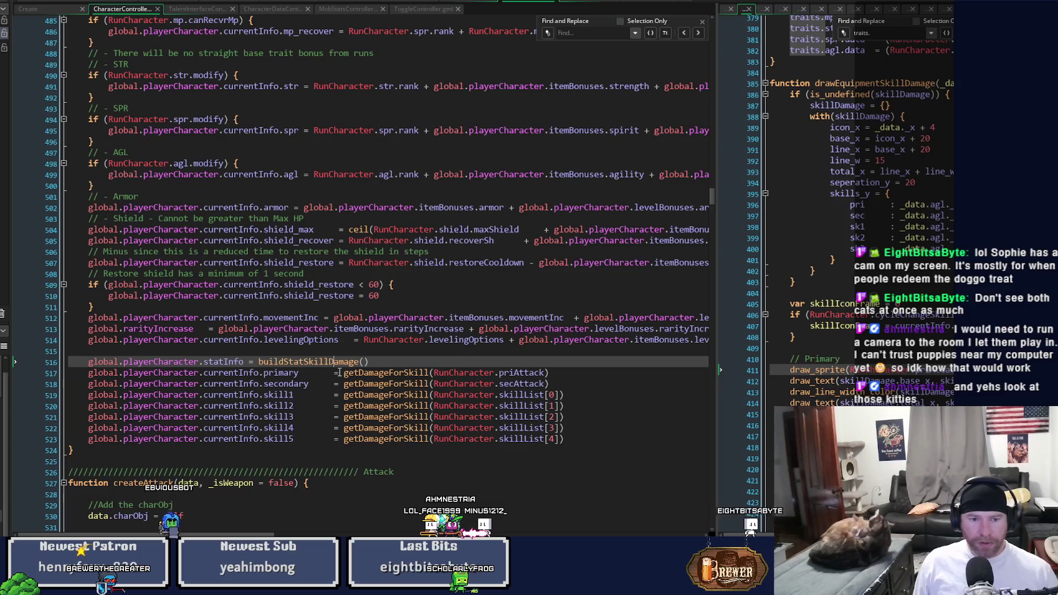
pyautogui.middleClick(377, 373)
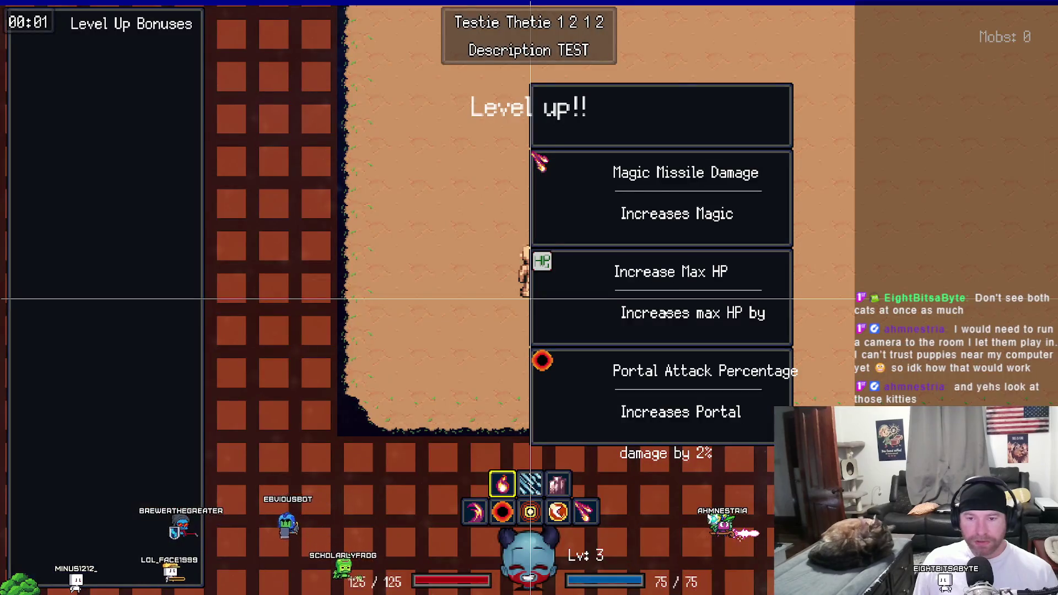
# - Take the Increase Max HP level-up bonus for +Max HP 10
pyautogui.click(530, 299)
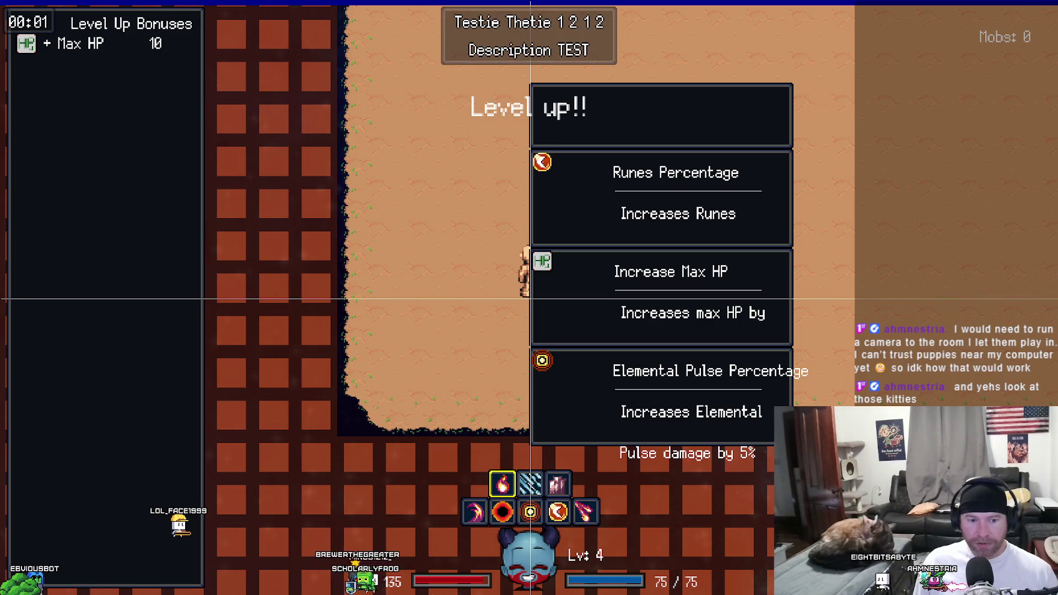
# - Rapidly take level-up bonuses (Runes Percentage, Warstaff Damage, then middle options) until the panel closes
pyautogui.click(637, 214)
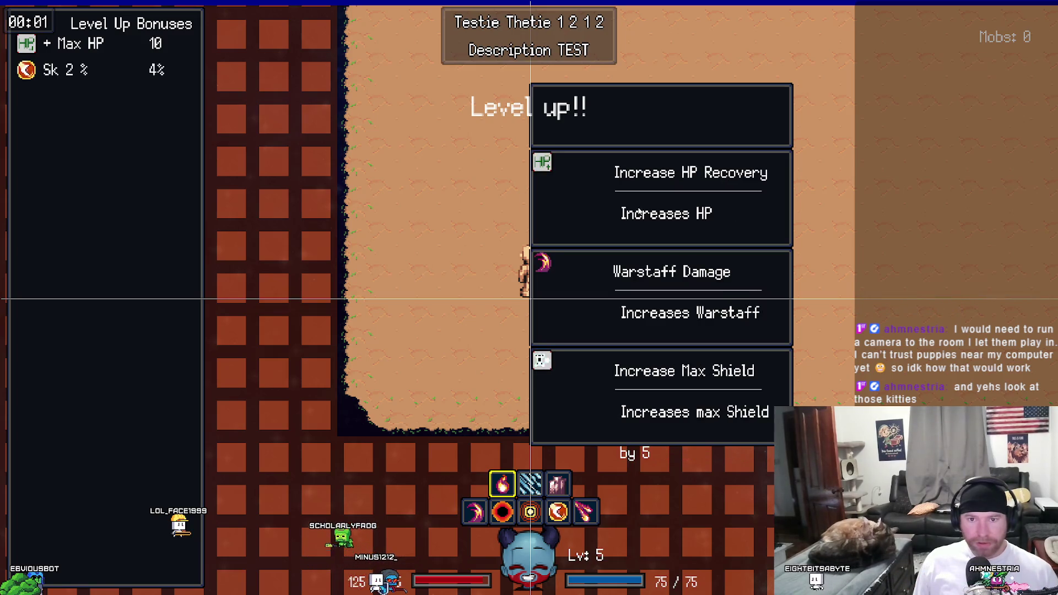
pyautogui.click(619, 293)
pyautogui.tripleClick(618, 292)
pyautogui.tripleClick(618, 293)
pyautogui.tripleClick(619, 293)
pyautogui.tripleClick(619, 292)
pyautogui.doubleClick(620, 293)
pyautogui.doubleClick(620, 294)
pyautogui.doubleClick(619, 293)
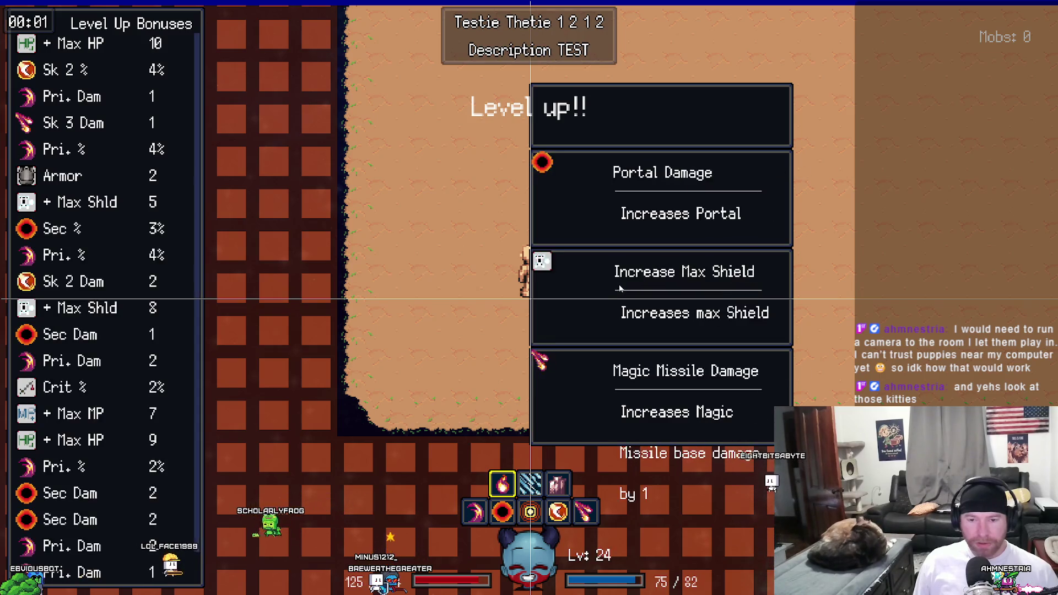
pyautogui.doubleClick(620, 287)
pyautogui.tripleClick(620, 282)
pyautogui.tripleClick(619, 280)
pyautogui.doubleClick(620, 279)
pyautogui.tripleClick(620, 276)
pyautogui.tripleClick(621, 274)
pyautogui.click(621, 273)
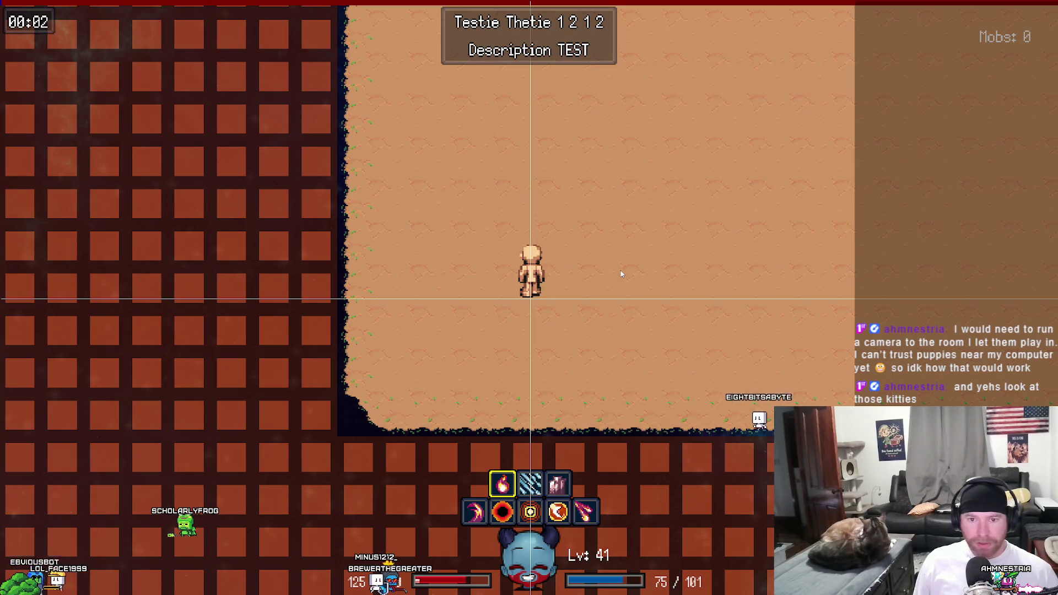
# - Walk the character up-left and show the equipment stats to trigger the line 411 breakpoint
pyautogui.press('a')
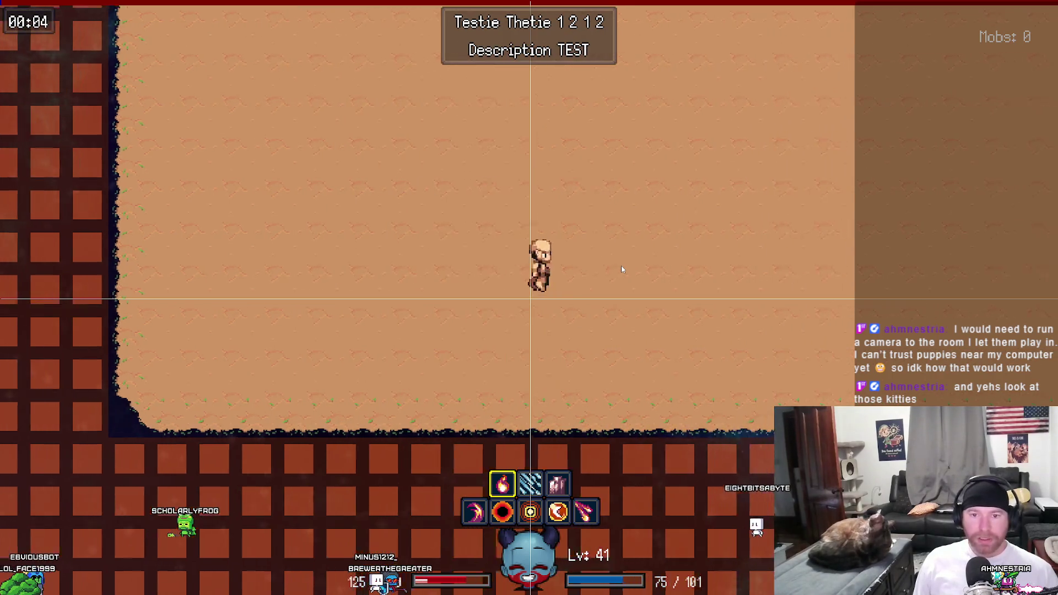
pyautogui.press('w')
pyautogui.press('i')
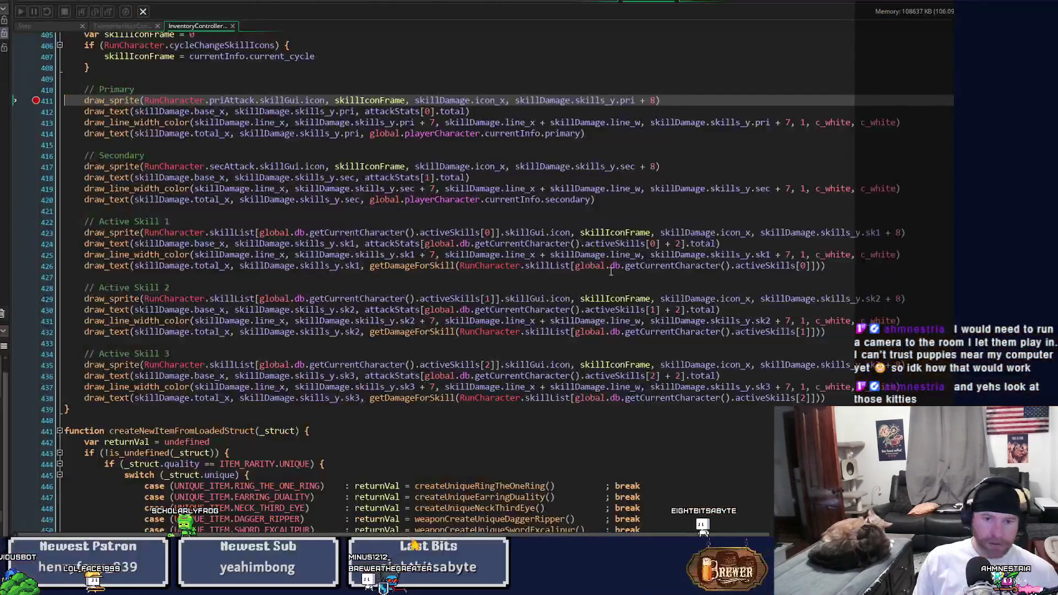
# - Scroll the drawEquipmentSkillDamage code, then switch back to the code editing workspace
pyautogui.scroll(8, 493, 295)
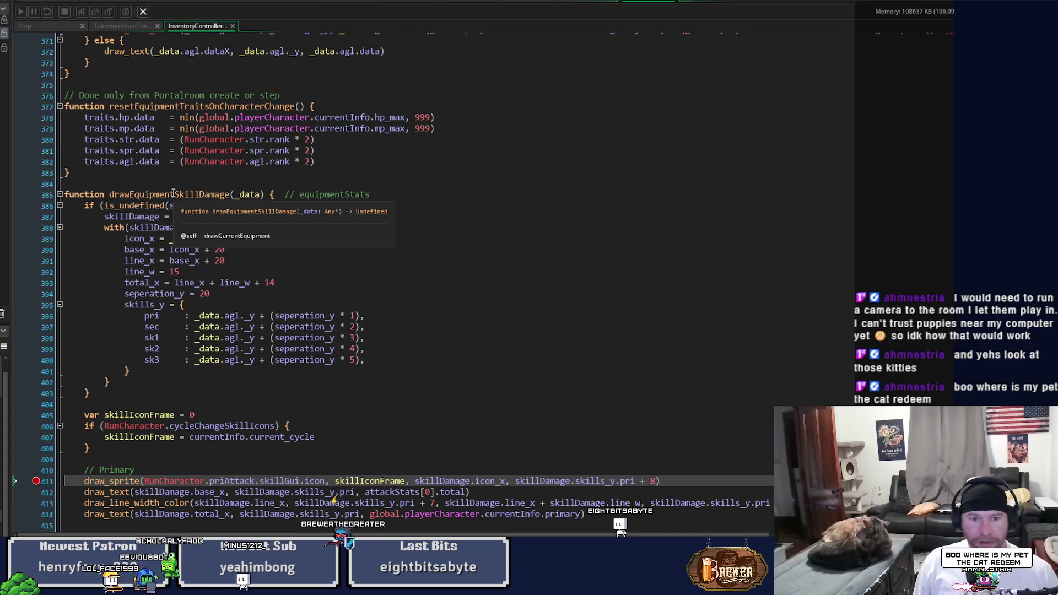
pyautogui.scroll(-2, 174, 191)
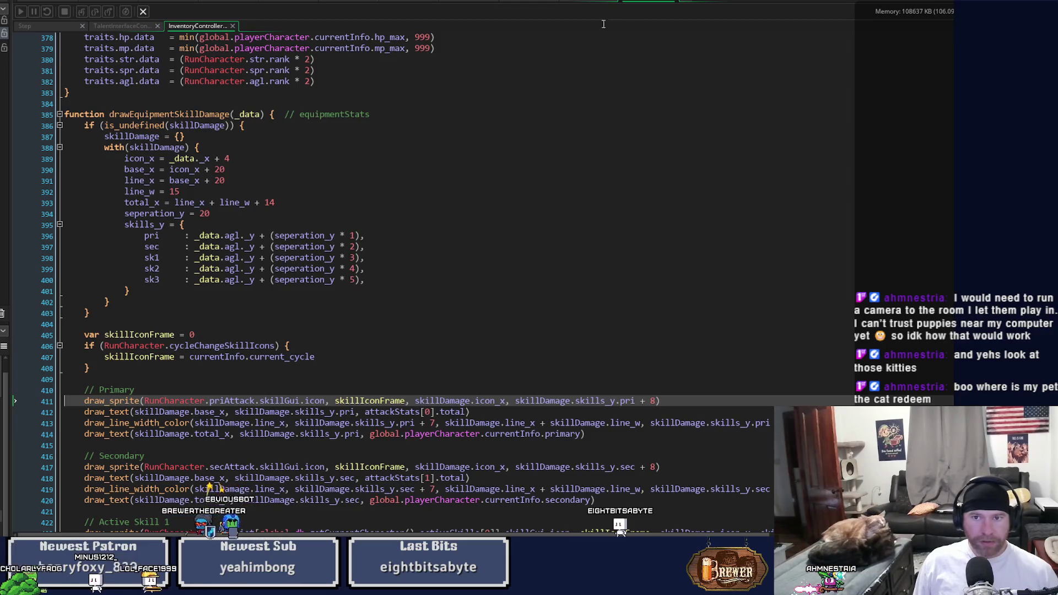
pyautogui.hotkey('ctrl', 'Tab')
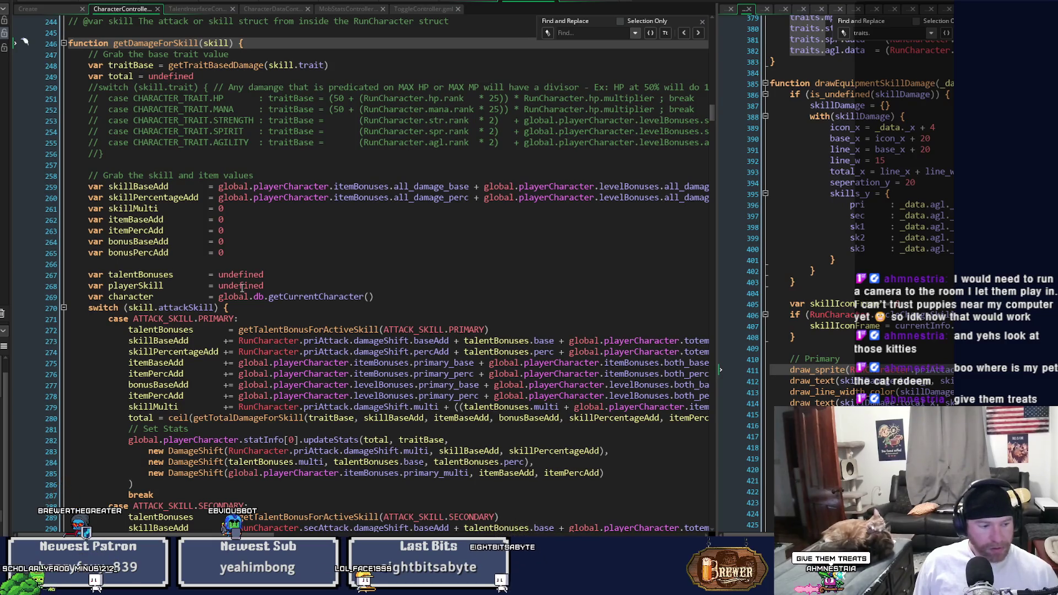
# - Run the game in debug mode with F6 to bring up the talent tree screen
pyautogui.press('F6')
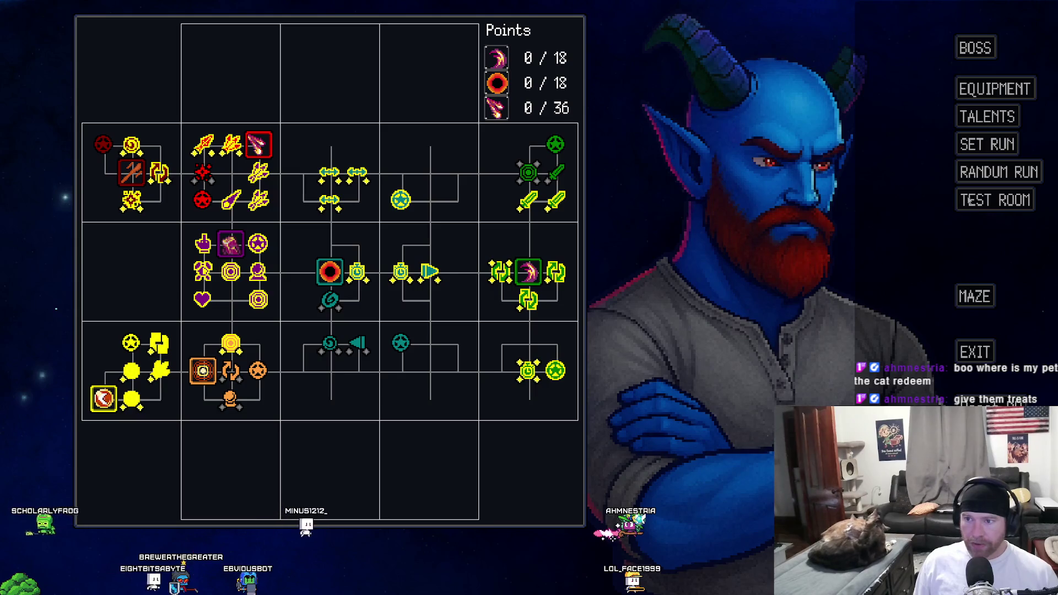
# - Walk the character onto the chalice to trigger the level 3 upgrade choices
pyautogui.press('d')
pyautogui.press('w')
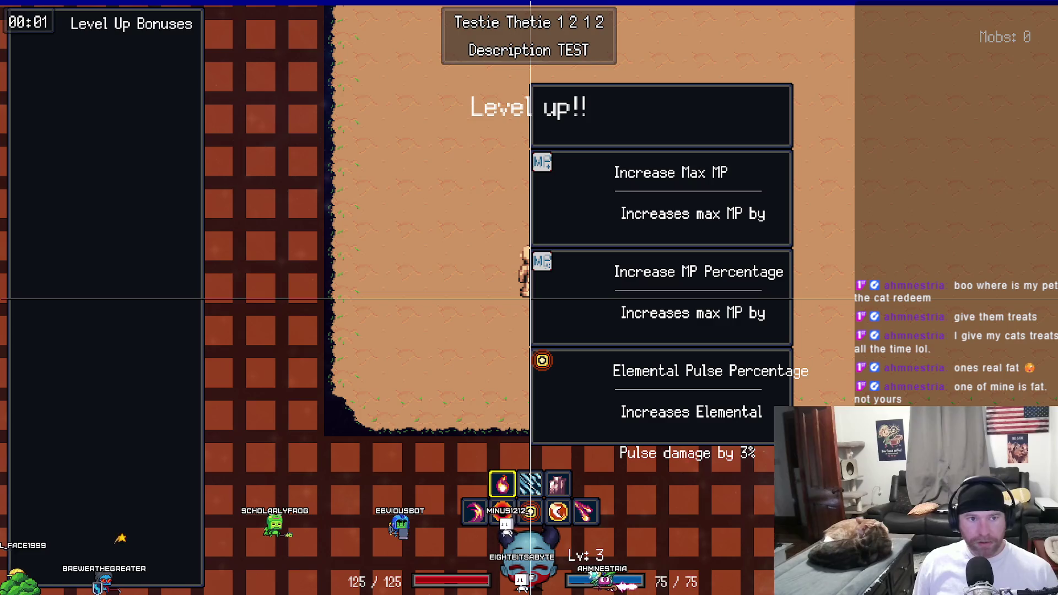
# - Take Max MP, Max HP, Warstaff Damage, Armor, crit, Warstaff Percentage, Max Shield and Elemental Pulse bonuses
pyautogui.click(638, 212)
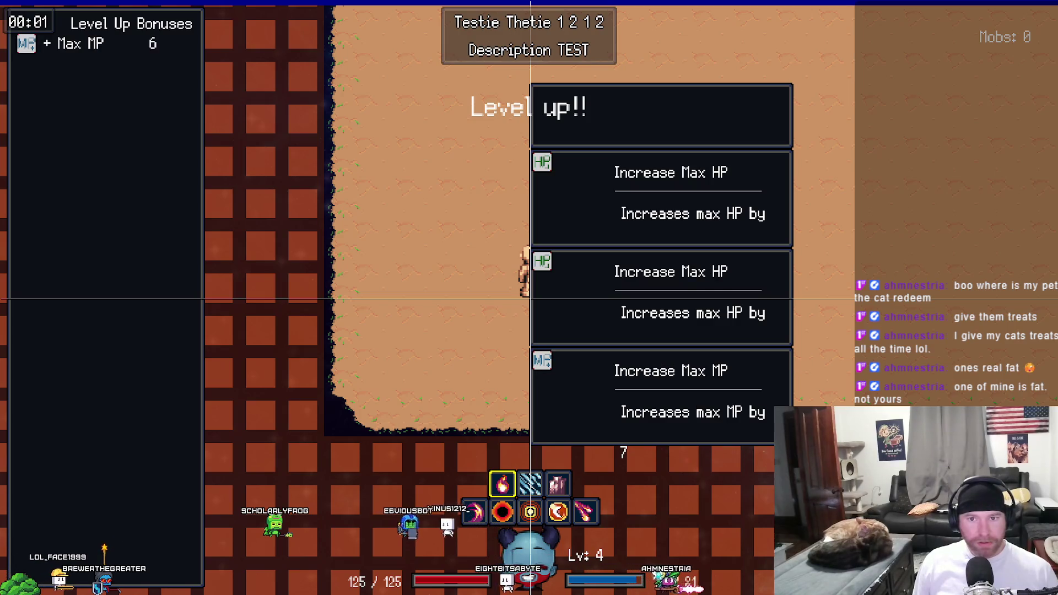
pyautogui.click(638, 212)
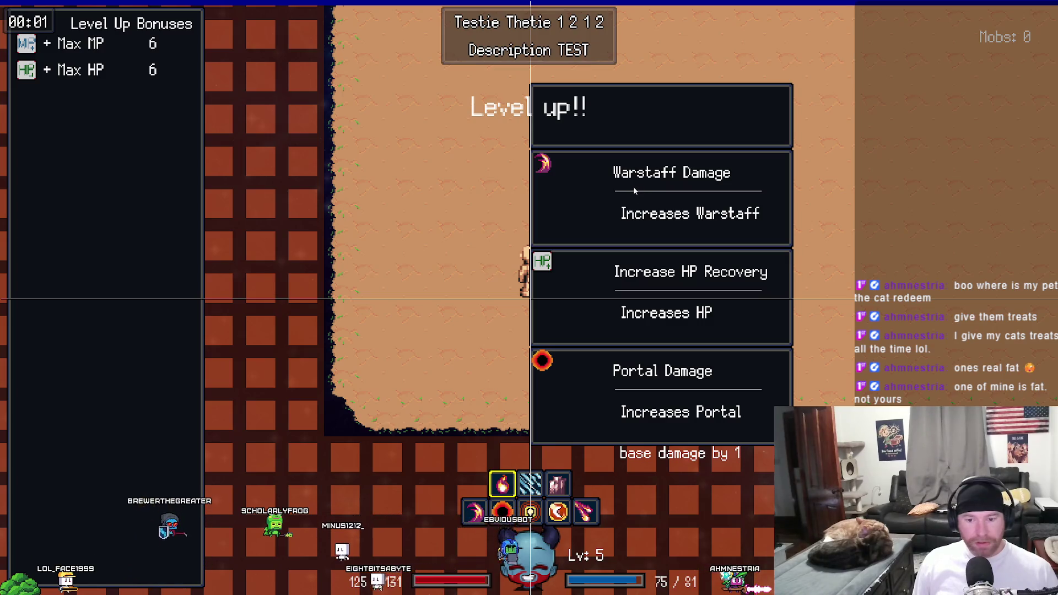
pyautogui.click(633, 186)
pyautogui.click(634, 187)
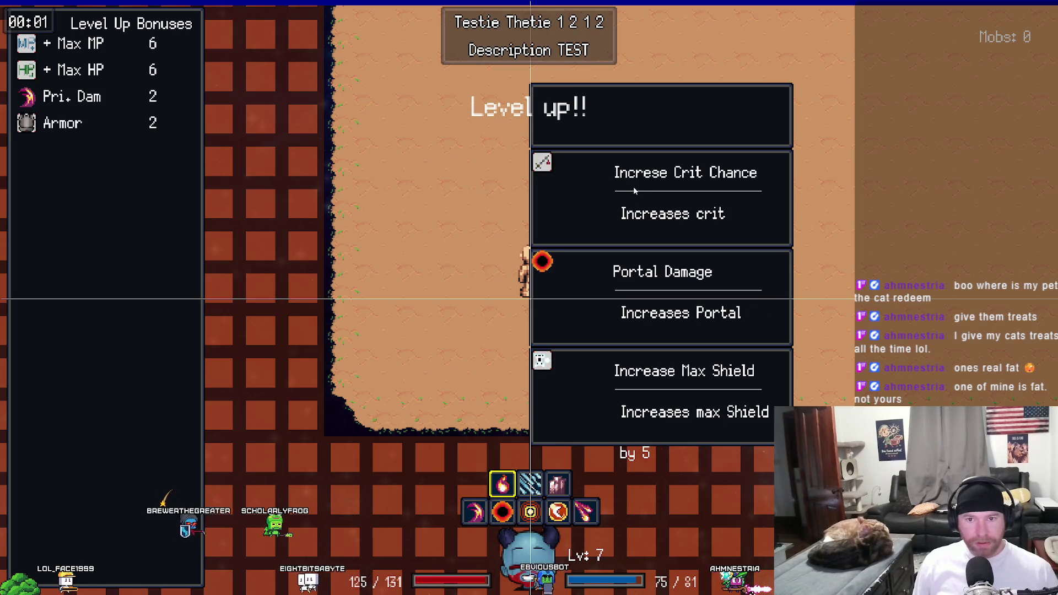
pyautogui.click(633, 187)
pyautogui.click(664, 392)
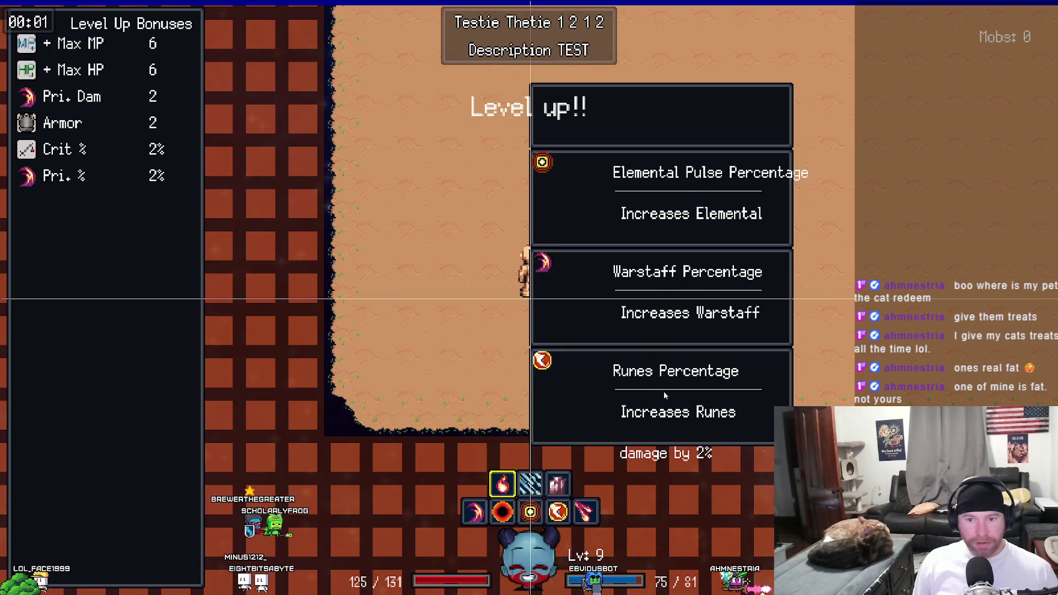
pyautogui.click(658, 298)
pyautogui.click(659, 300)
pyautogui.click(657, 299)
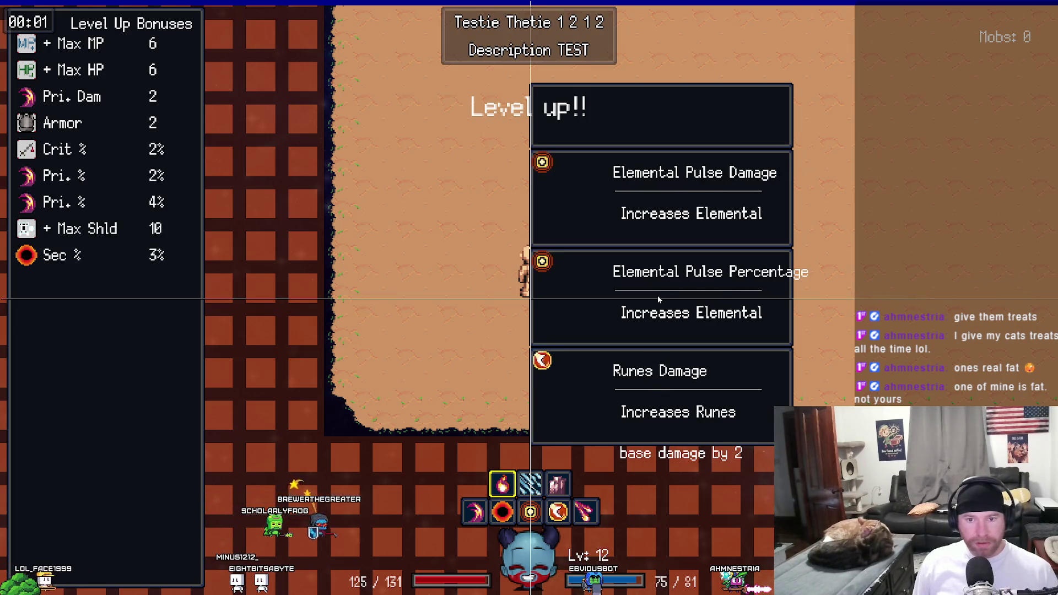
pyautogui.click(656, 299)
pyautogui.click(654, 300)
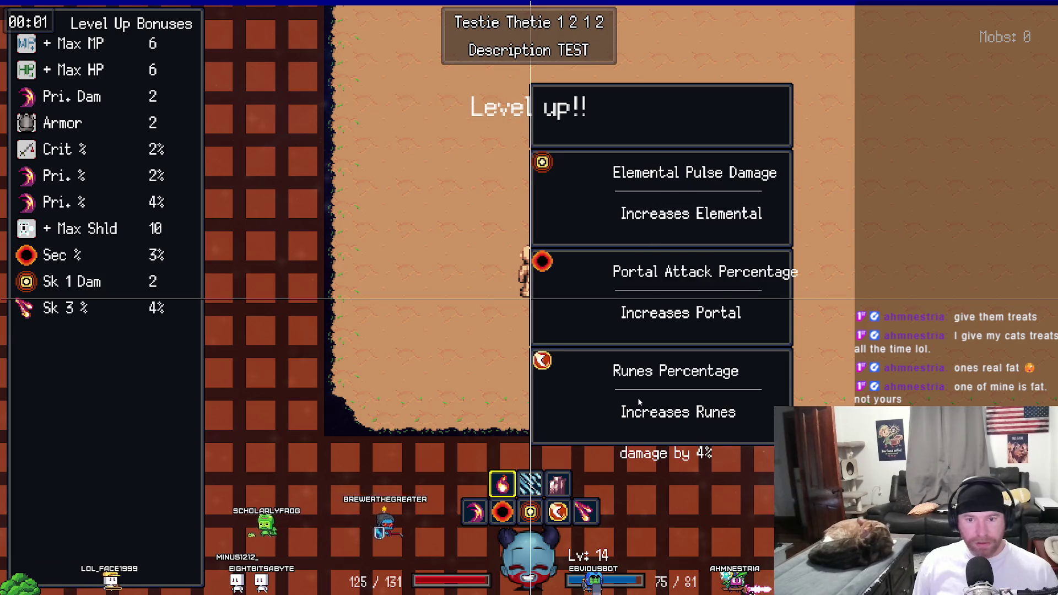
# - Add Runes Percentage, Portal Attack, Warstaff, Portal, Magic Missile, Elemental Pulse and Armor bonuses to reach Lv 22
pyautogui.click(641, 398)
pyautogui.click(640, 200)
pyautogui.click(640, 294)
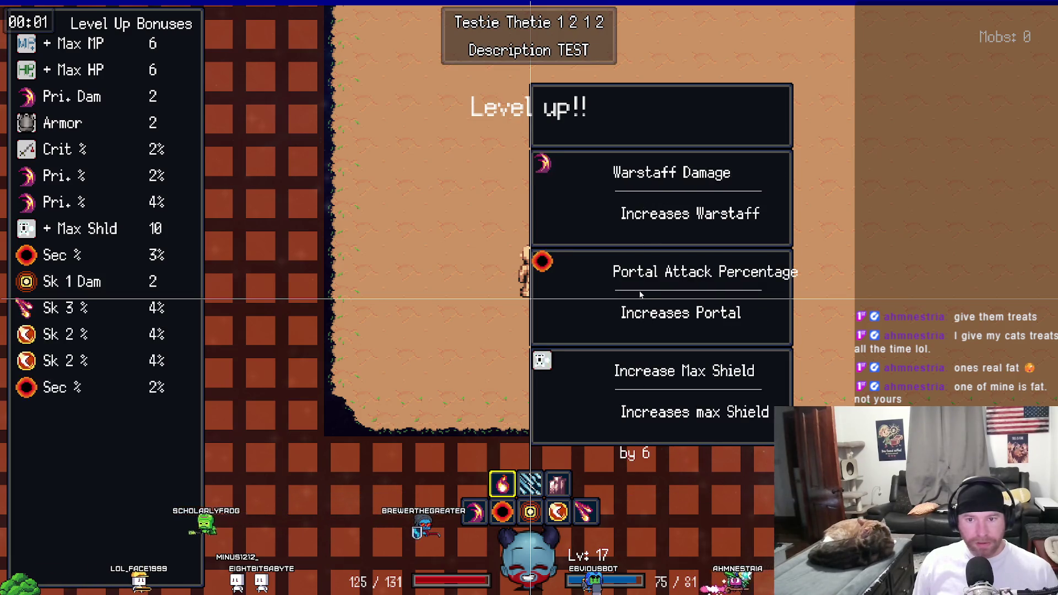
pyautogui.click(628, 186)
pyautogui.click(635, 372)
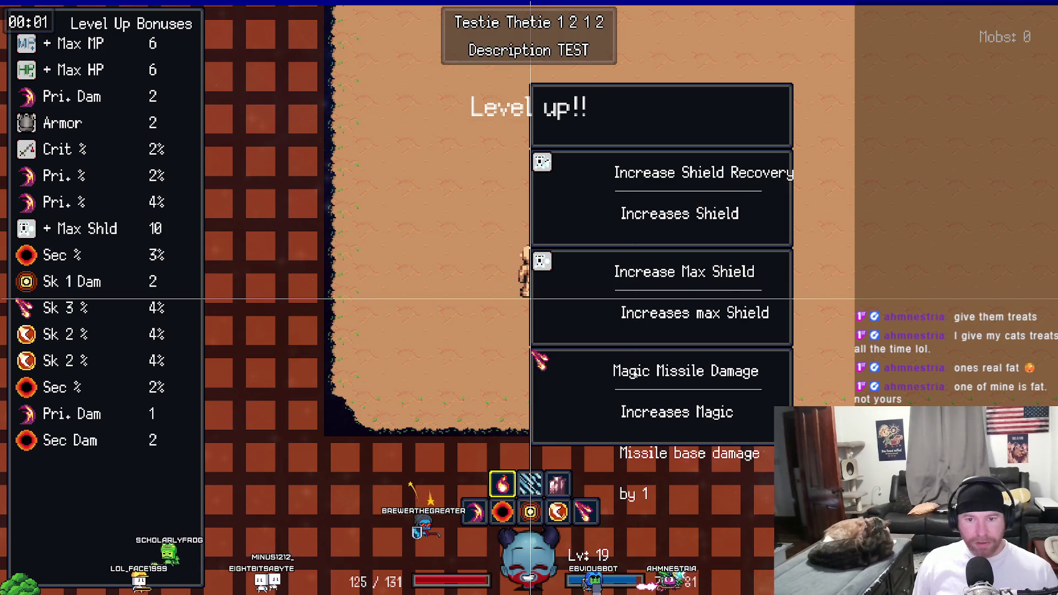
pyautogui.click(635, 373)
pyautogui.click(635, 373)
pyautogui.click(635, 372)
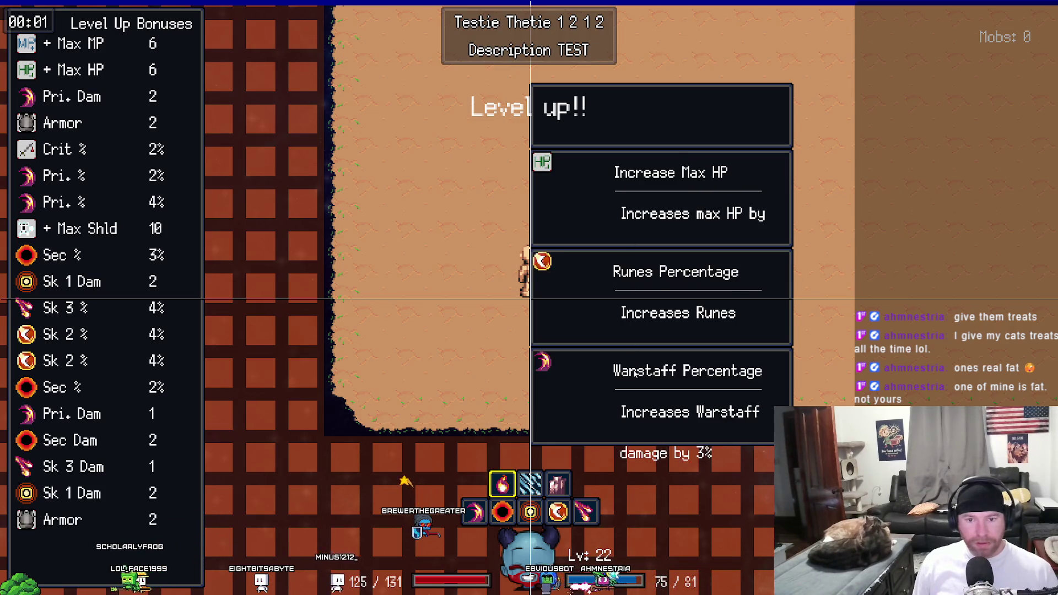